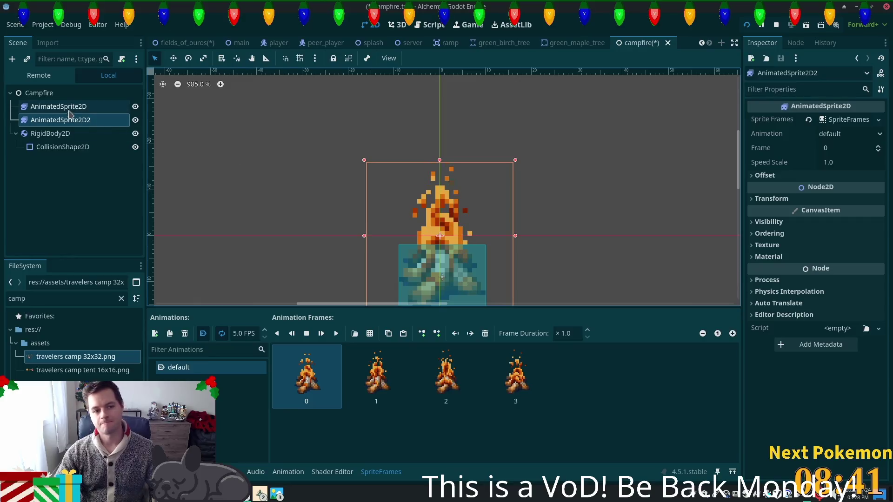
# Rename AnimatedSprite2D to FireTop and AnimatedSprite2D2 to Firebottom, then reselect FireTop.
pyautogui.press('F2')
pyautogui.write('FireT')
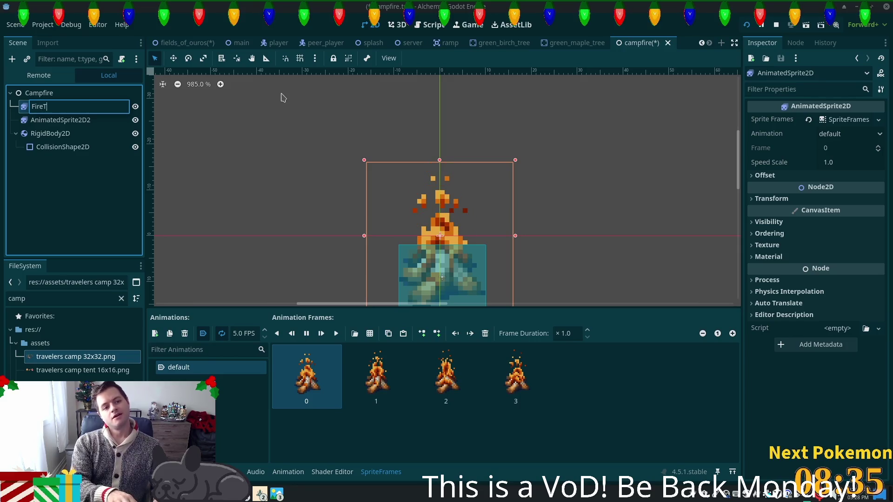
pyautogui.write('op')
pyautogui.press('Return')
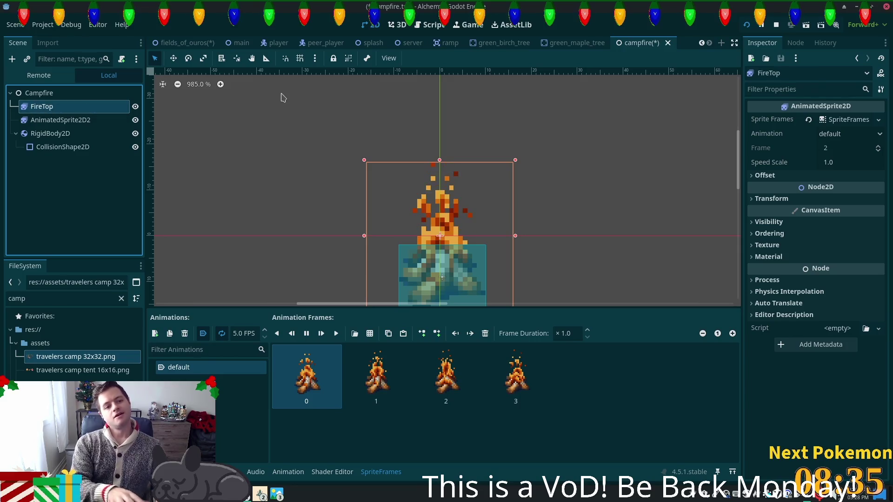
pyautogui.click(70, 119)
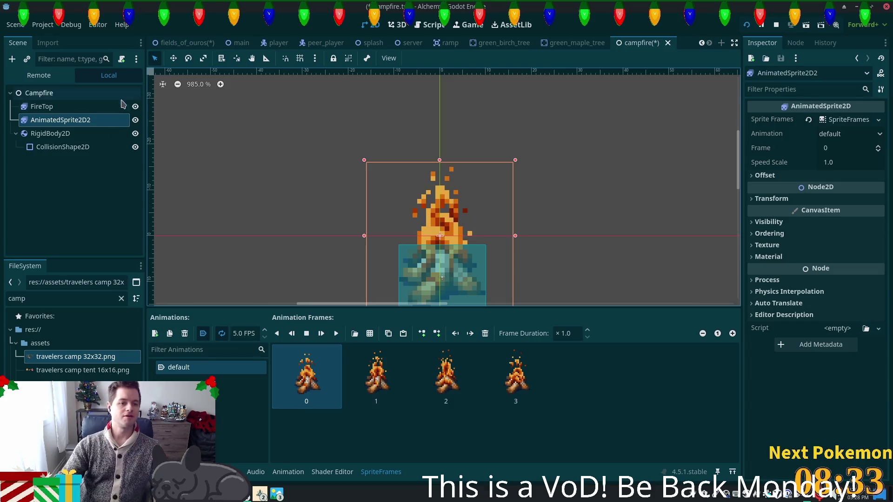
pyautogui.press('F2')
pyautogui.write('Firebottom')
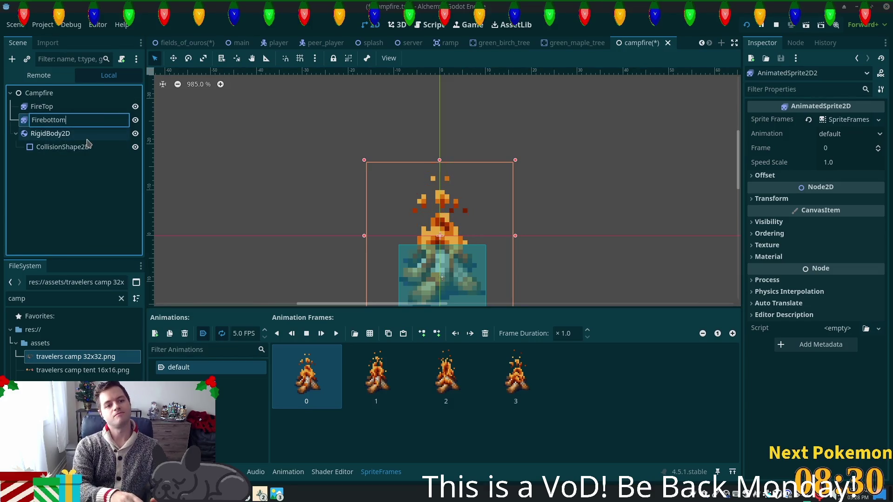
pyautogui.press('Return')
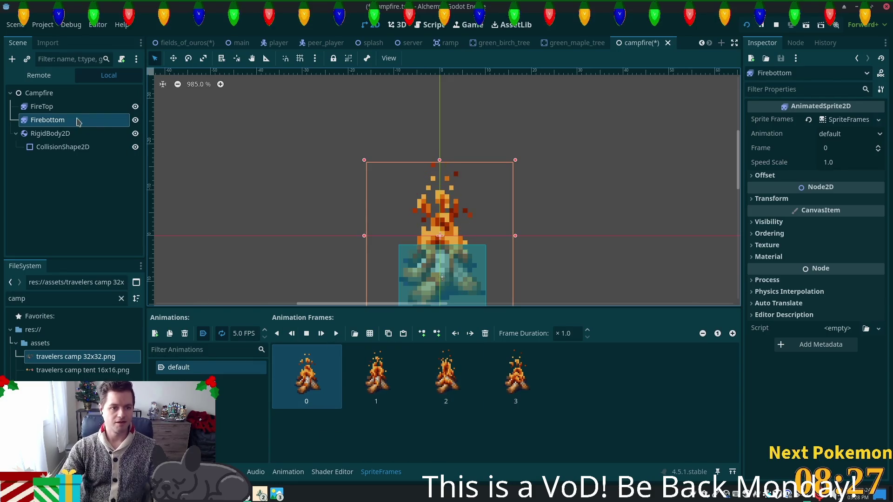
pyautogui.click(44, 106)
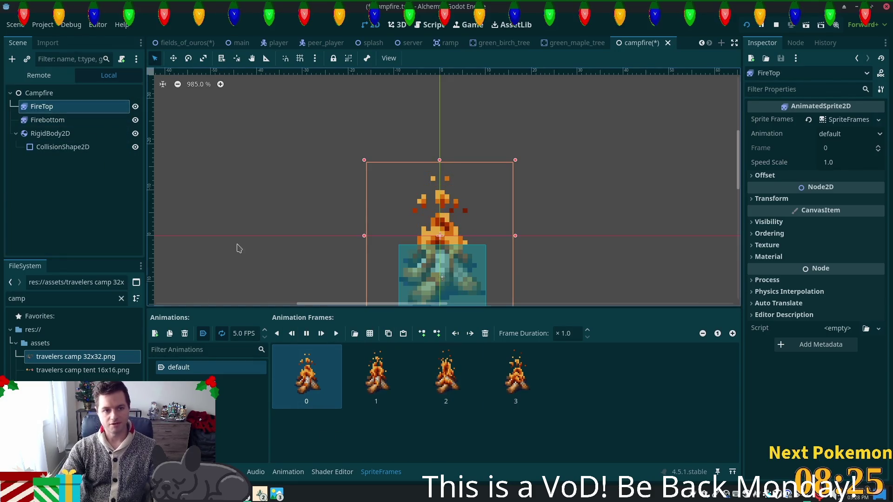
# Load the travelers camp 32x32.png sprite sheet into FireTop's SpriteFrames.
pyautogui.click(353, 332)
pyautogui.scroll(-2, 421, 233)
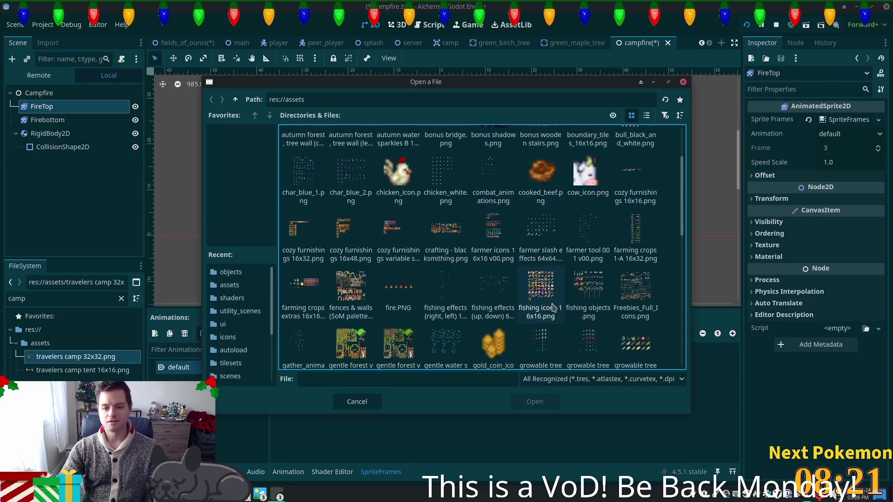
pyautogui.scroll(-3, 488, 297)
pyautogui.scroll(3, 490, 299)
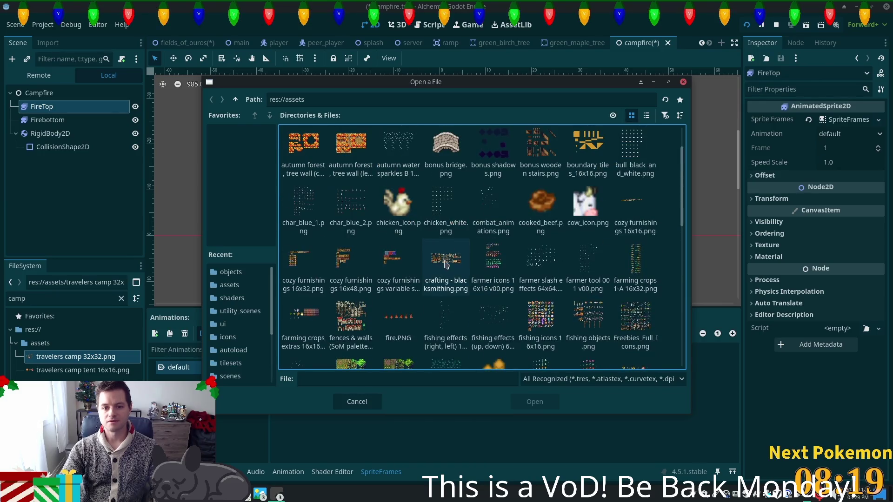
pyautogui.scroll(-10, 470, 272)
pyautogui.click(493, 265)
pyautogui.scroll(-1, 502, 298)
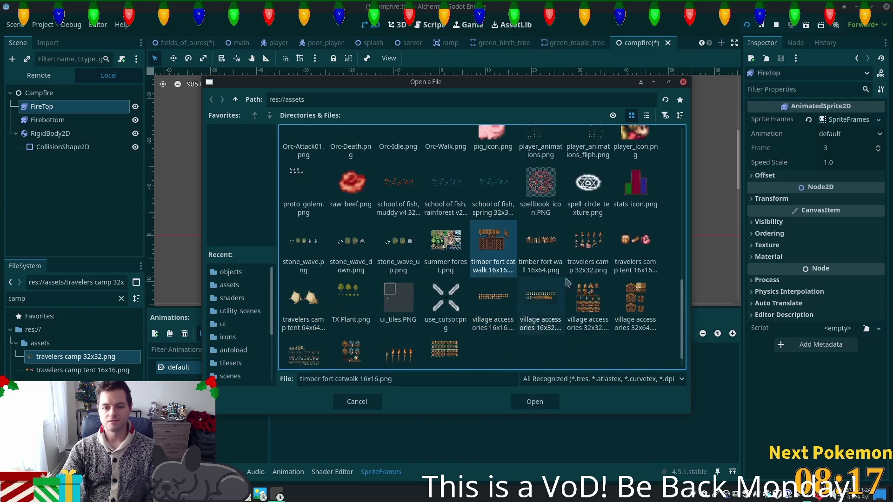
pyautogui.click(587, 248)
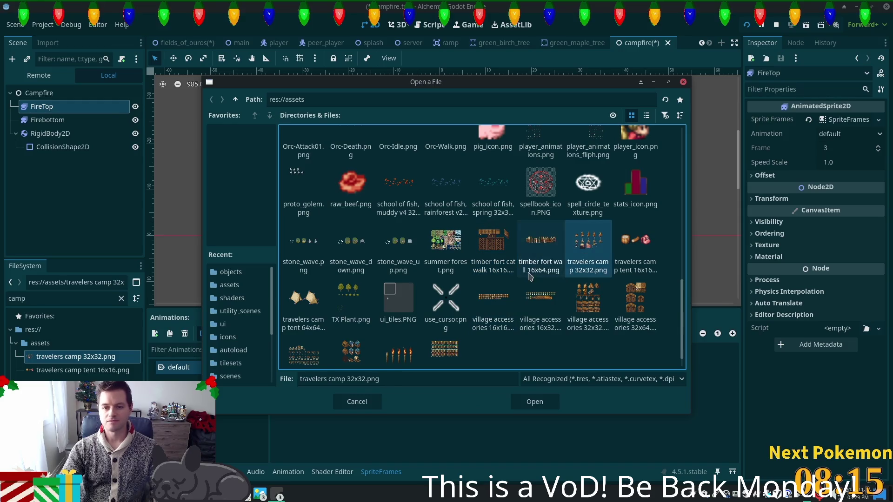
pyautogui.doubleClick(580, 248)
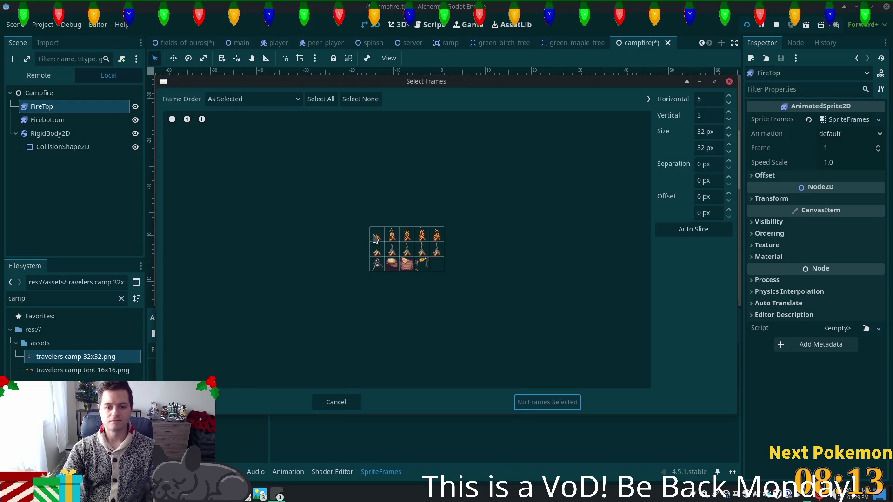
# Slice the sheet at 32x16, add the four top-row flame frames, and delete old frames 0–3.
pyautogui.click(707, 148)
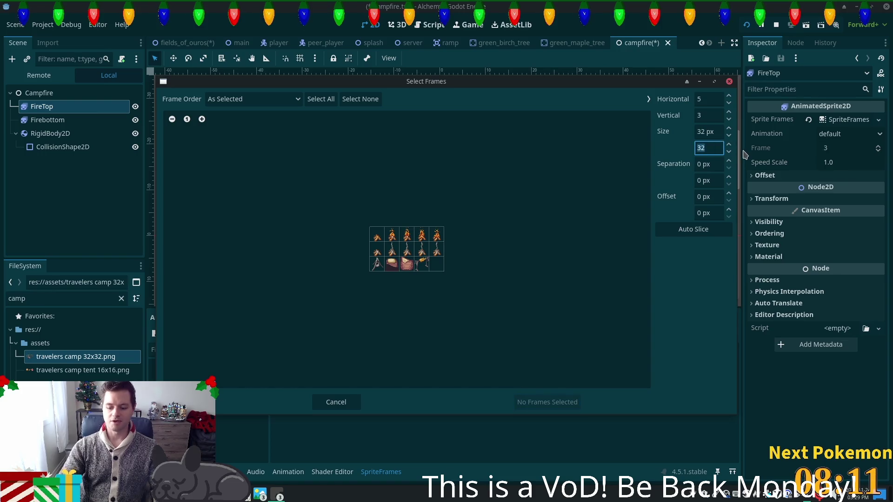
pyautogui.write('16')
pyautogui.press('Tab')
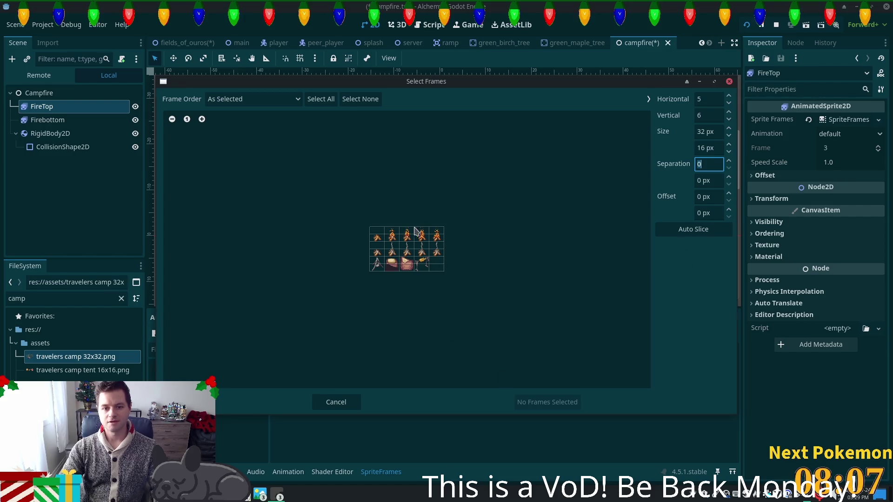
pyautogui.moveTo(393, 234); pyautogui.dragTo(451, 235)
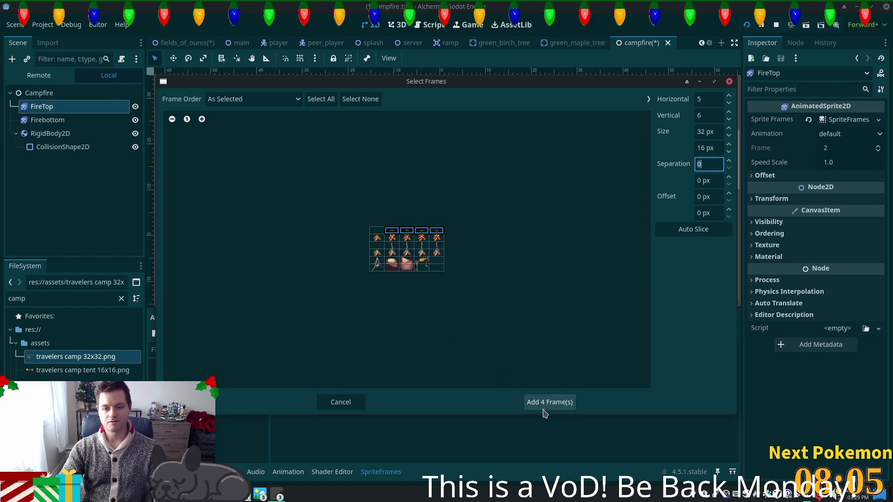
pyautogui.click(544, 409)
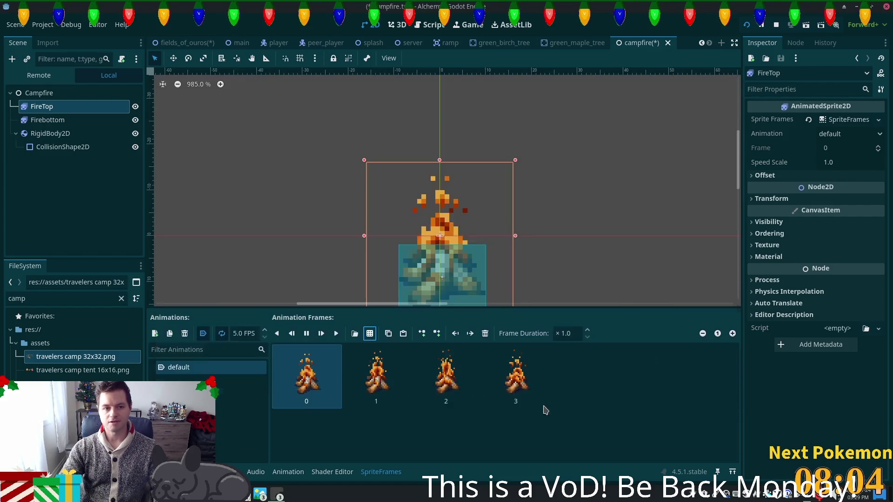
pyautogui.keyDown('shift'); pyautogui.click(499, 384); pyautogui.keyUp('shift')
pyautogui.press('Delete')
# Delete the Firebottom node from the campfire scene.
pyautogui.click(306, 374)
pyautogui.scroll(-2, 594, 273)
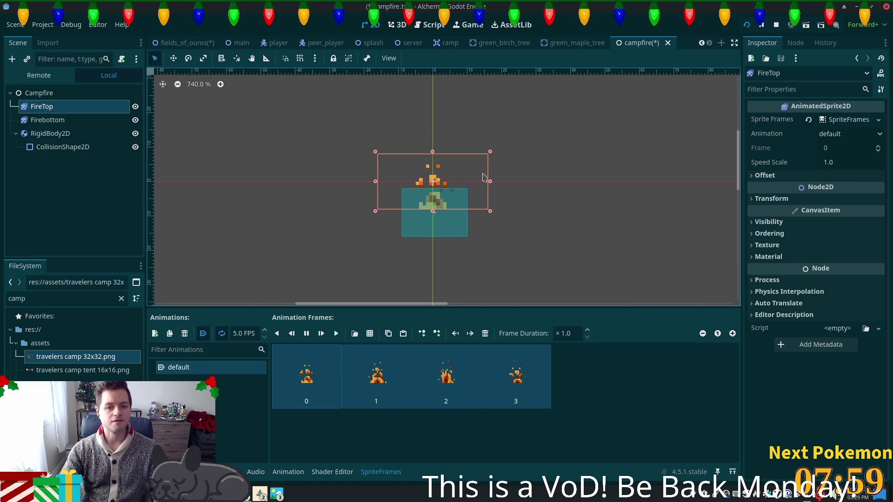
pyautogui.click(55, 120)
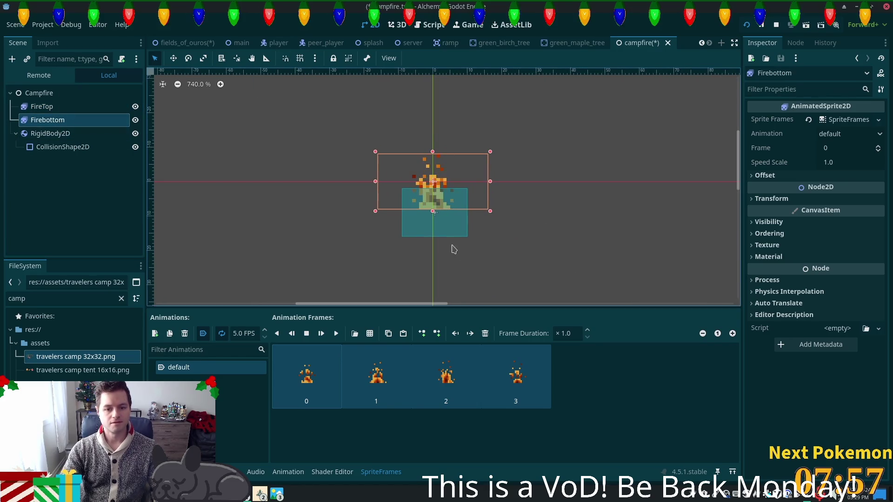
pyautogui.click(47, 107)
pyautogui.click(55, 120)
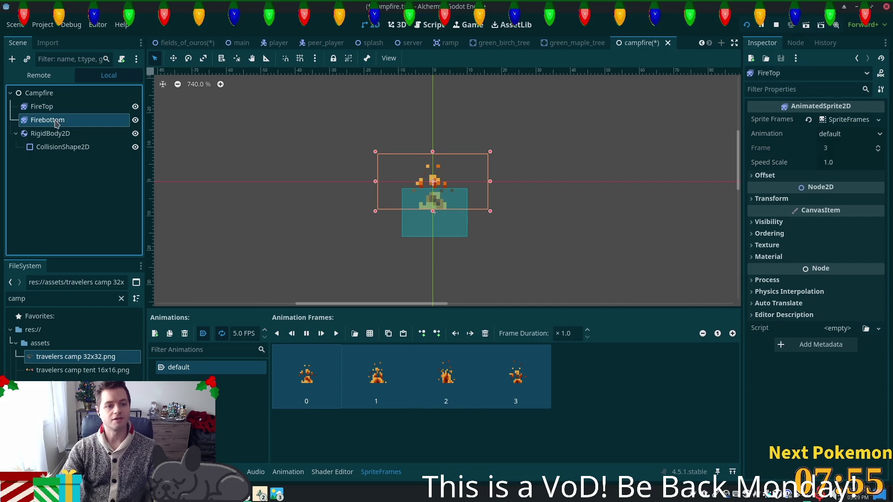
pyautogui.press('Delete')
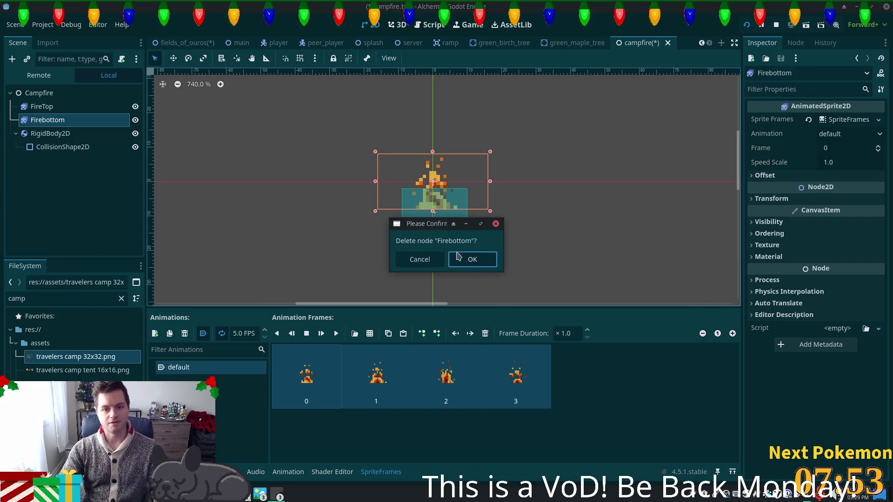
pyautogui.press('Return')
# Add an AnimatedSprite2D under Campfire, place it below FireTop, and give it New SpriteFrames.
pyautogui.click(47, 93)
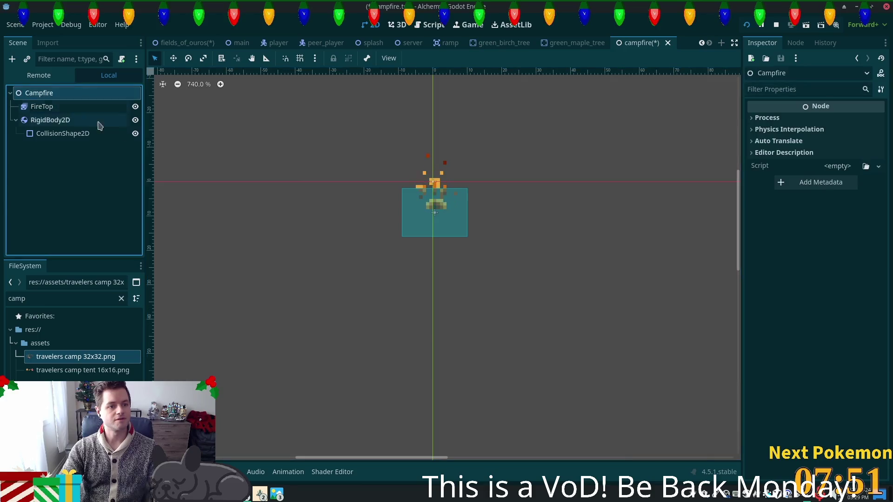
pyautogui.hotkey('ctrl', 'a')
pyautogui.write('animated')
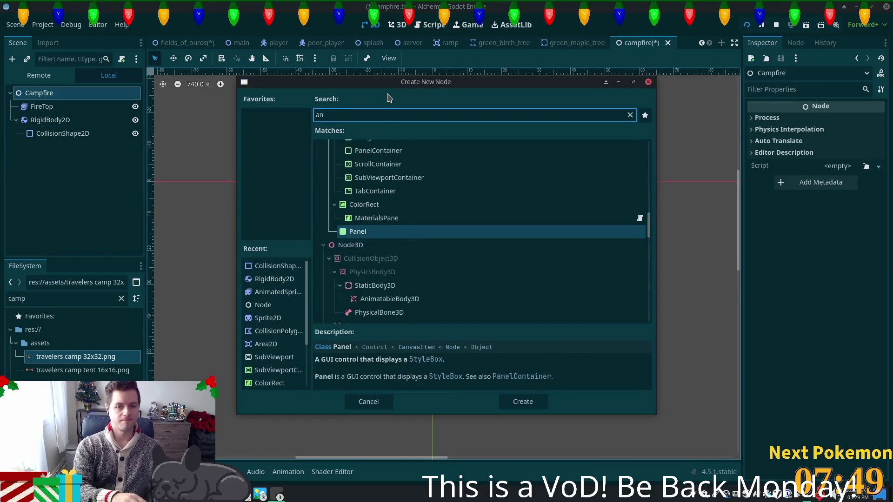
pyautogui.press('Return')
pyautogui.moveTo(67, 147); pyautogui.dragTo(59, 116)
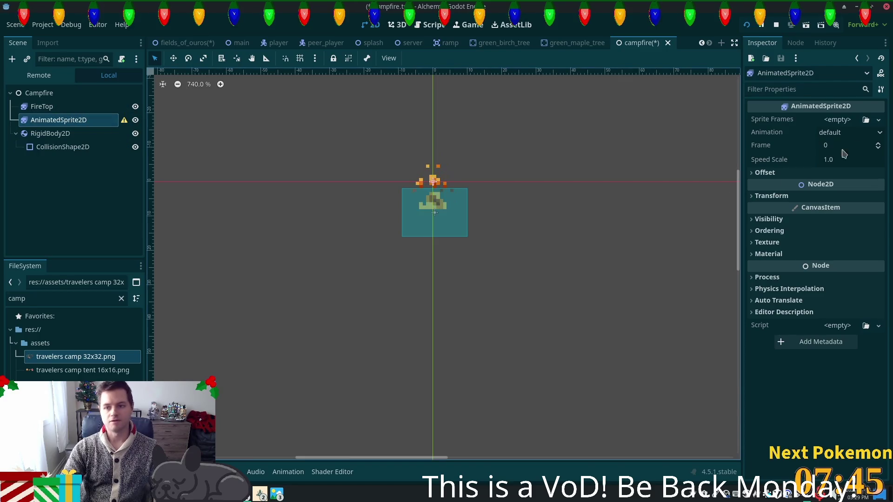
pyautogui.click(837, 120)
pyautogui.click(845, 147)
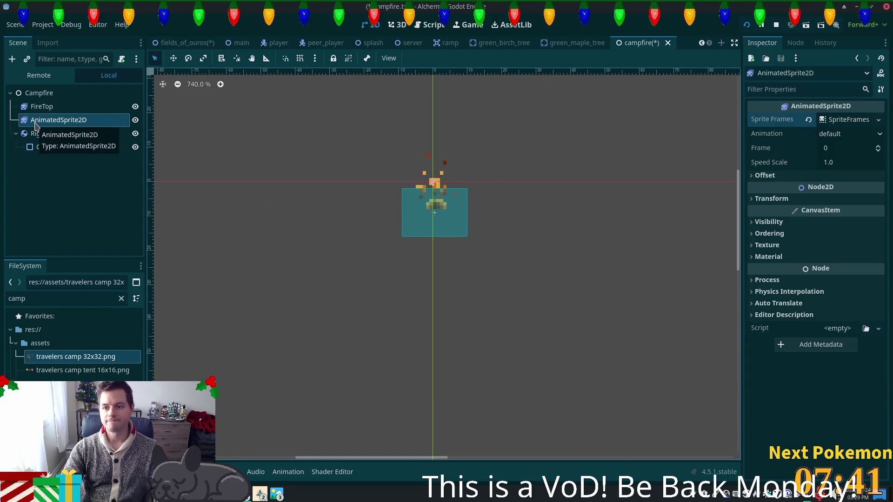
# Rename the new animated sprite to FireBase.
pyautogui.doubleClick(51, 122)
pyautogui.write('FireBottom')
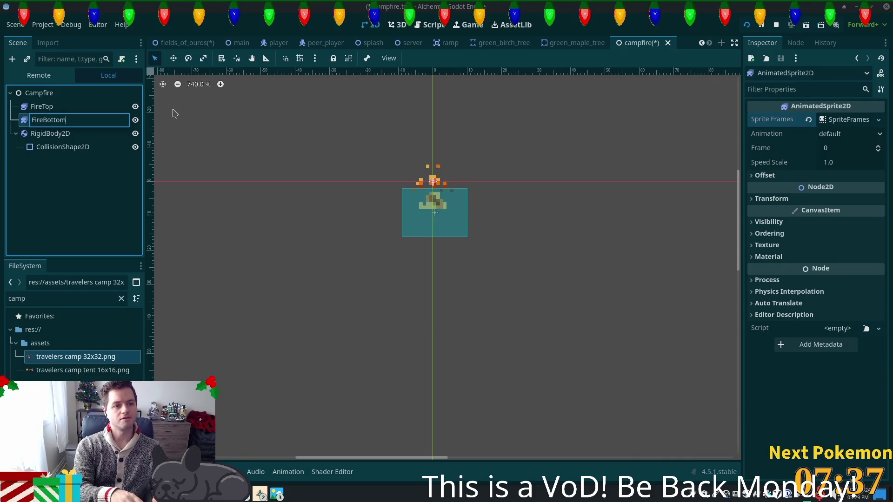
pyautogui.press('Return')
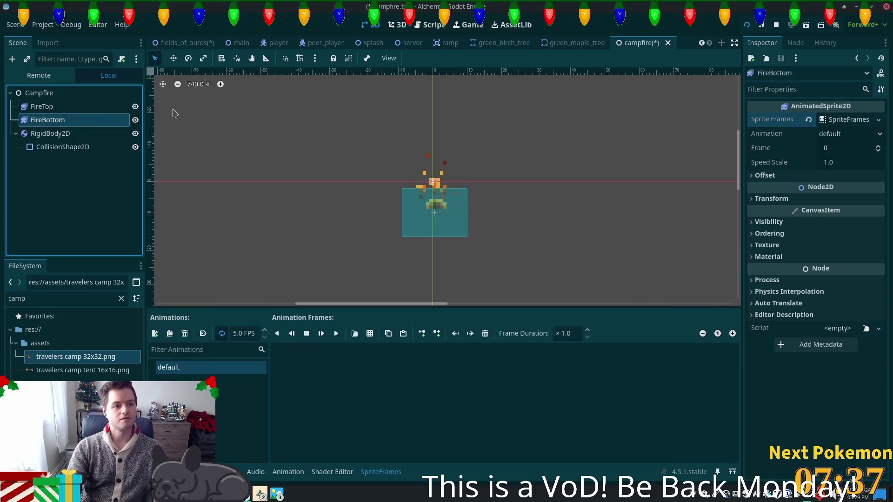
pyautogui.doubleClick(59, 119)
pyautogui.click(59, 119)
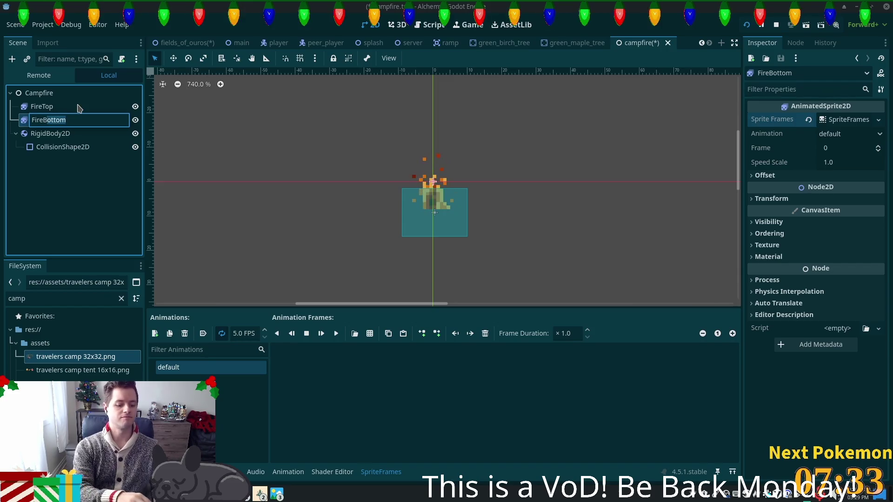
pyautogui.write('ase')
pyautogui.press('Return')
# Add four campfire log frames from the travelers camp sheet to FireBase.
pyautogui.click(369, 333)
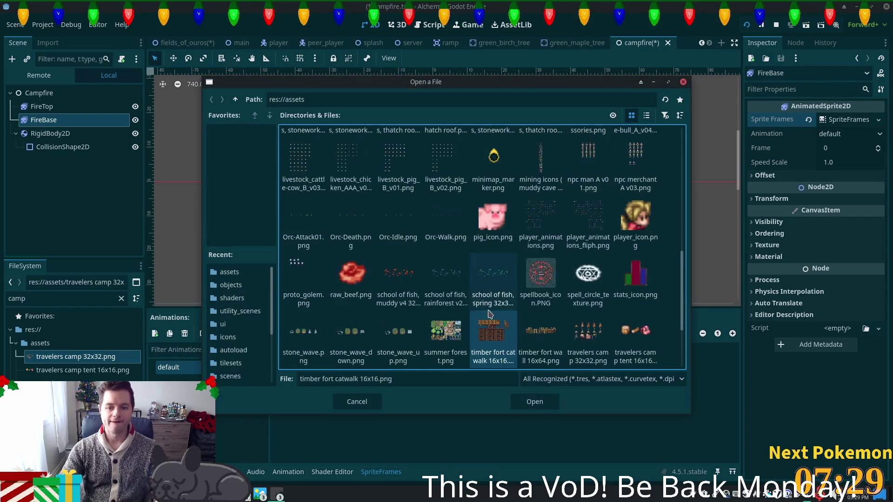
pyautogui.scroll(-2, 489, 314)
pyautogui.doubleClick(572, 282)
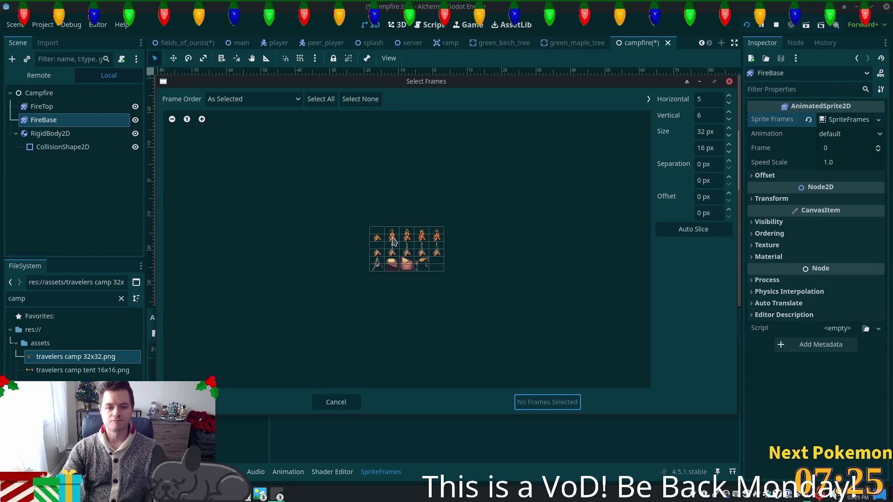
pyautogui.moveTo(392, 241); pyautogui.dragTo(432, 240)
pyautogui.click(543, 403)
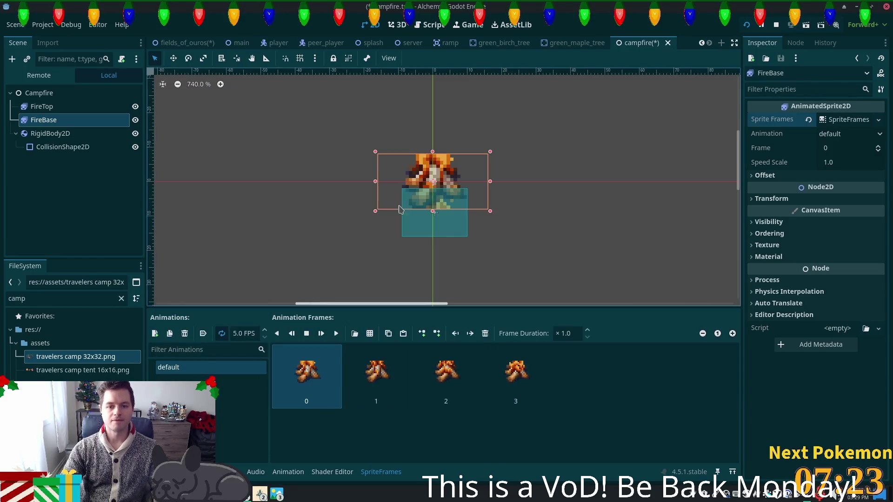
pyautogui.scroll(2, 456, 208)
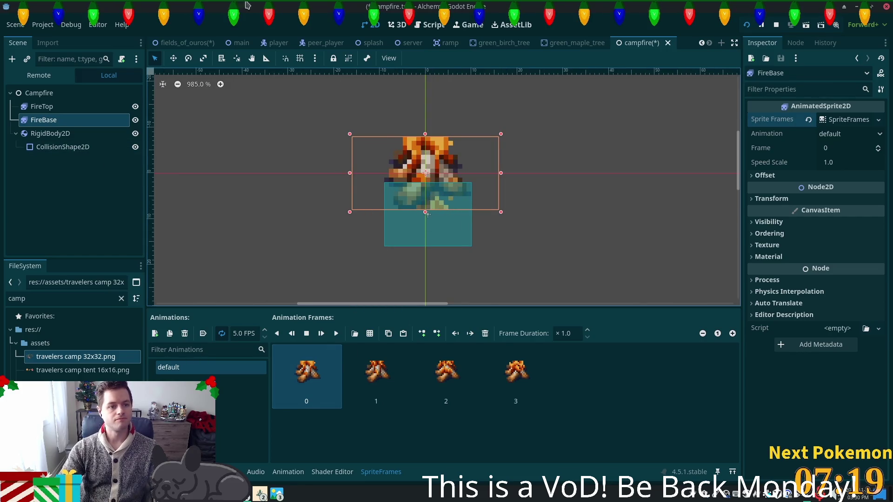
# Move FireBase down beneath the flames and enable Autoplay on Load.
pyautogui.press('w')
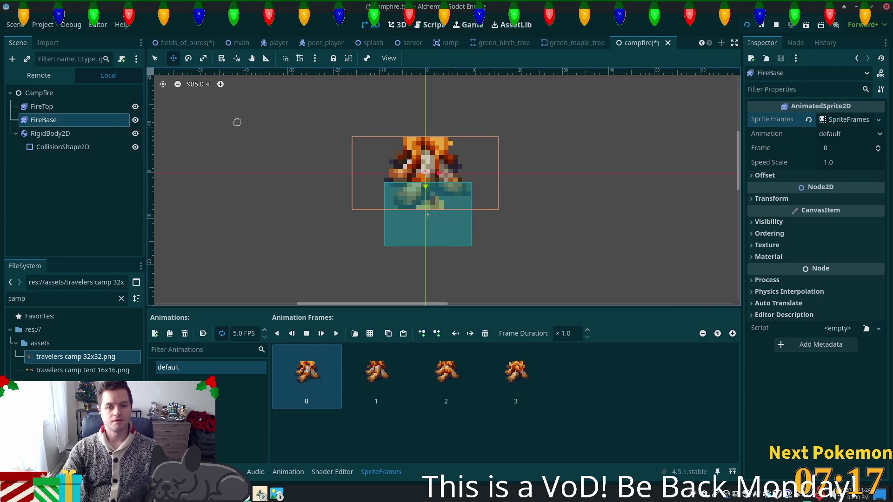
pyautogui.moveTo(237, 159)
pyautogui.mouseDown()
pyautogui.moveTo(239, 205)
pyautogui.moveTo(239, 195)
pyautogui.mouseUp()
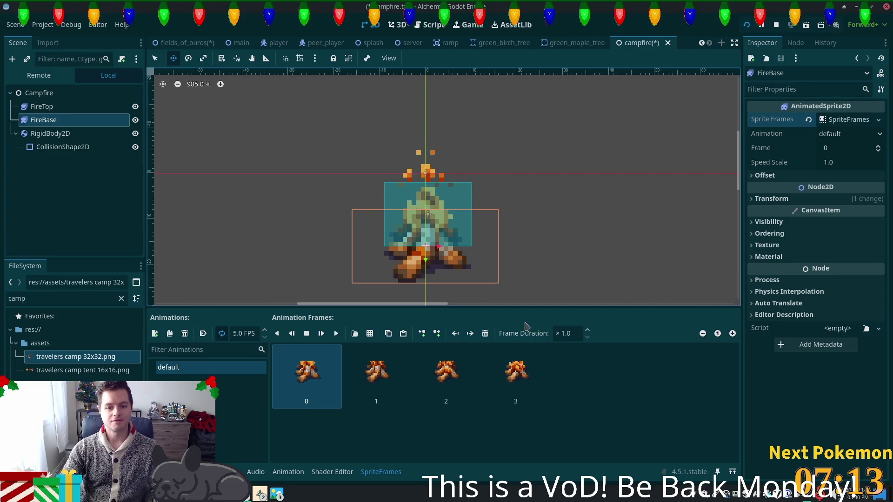
pyautogui.click(208, 335)
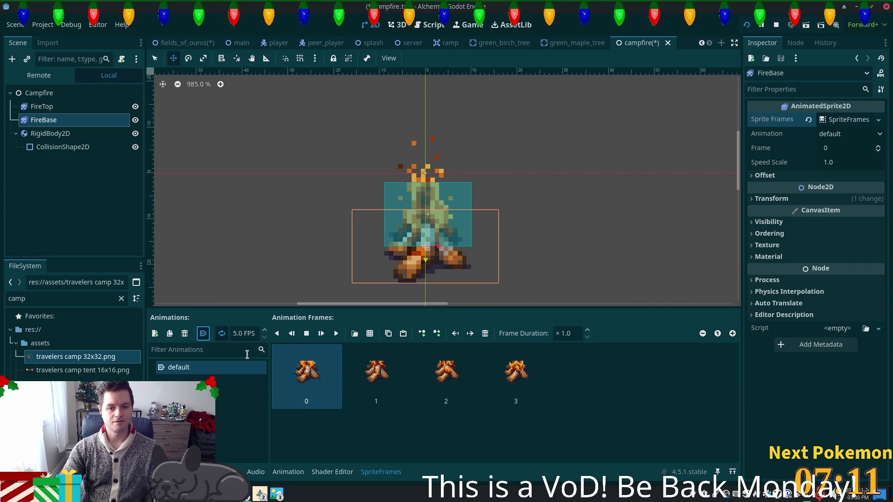
# Play the FireBase animation preview, select FireTop, and save the campfire scene.
pyautogui.click(337, 334)
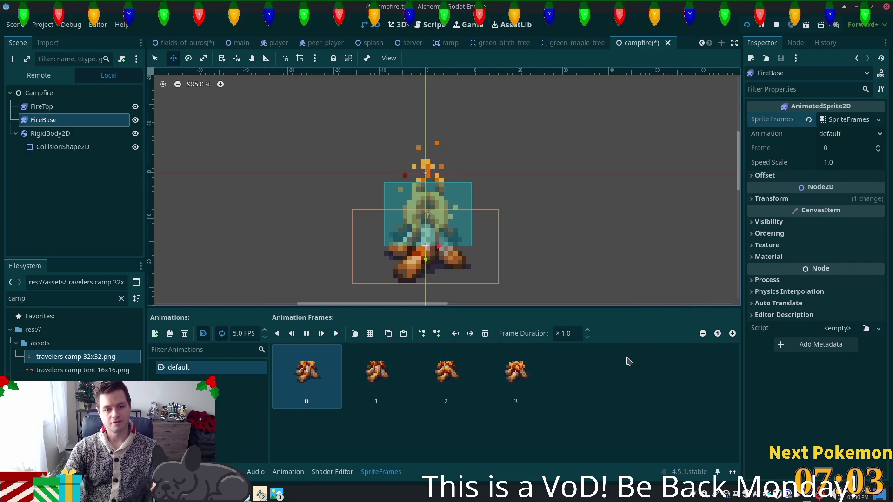
pyautogui.click(59, 107)
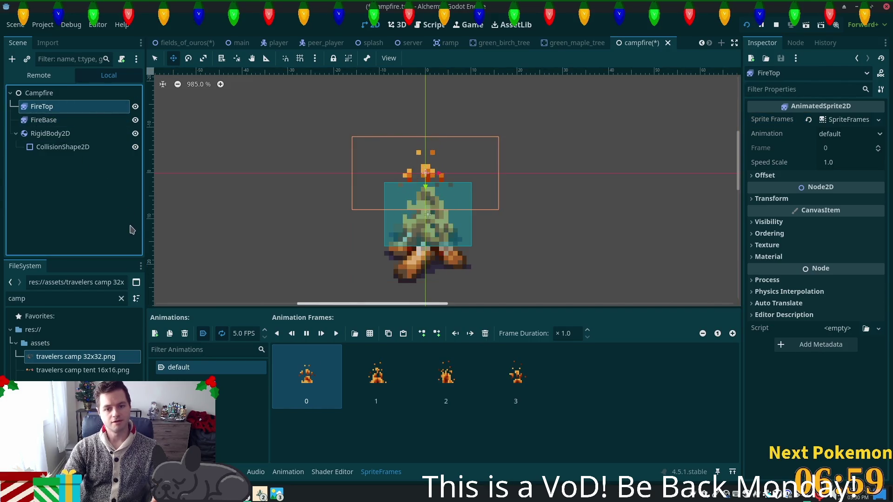
pyautogui.hotkey('ctrl', 's')
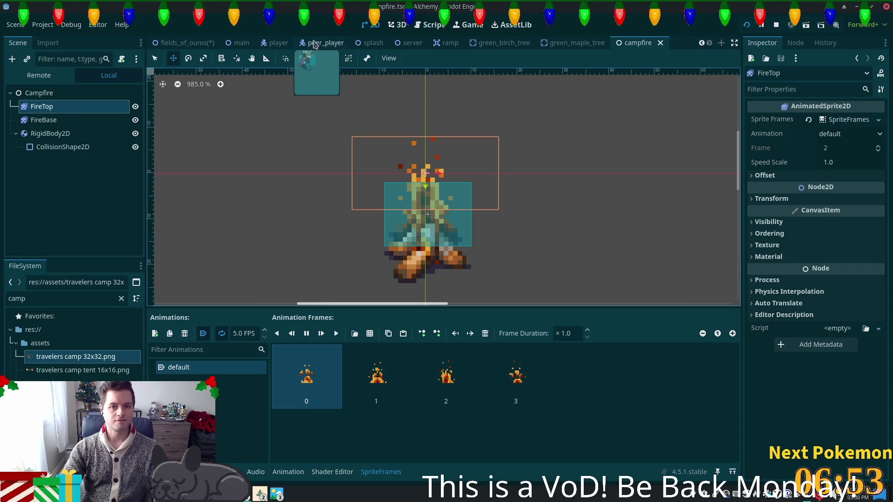
# In the fields_of_ouros map, shift the player's Camera2D to the left.
pyautogui.click(185, 43)
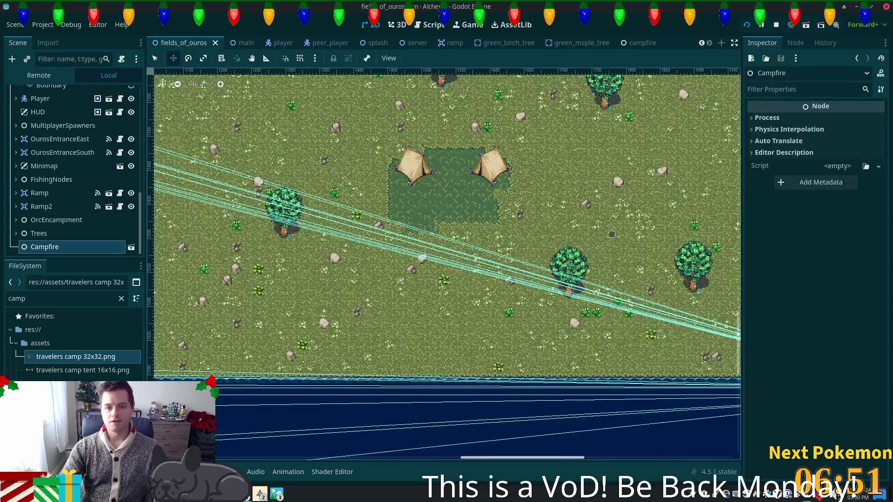
pyautogui.scroll(-8, 611, 234)
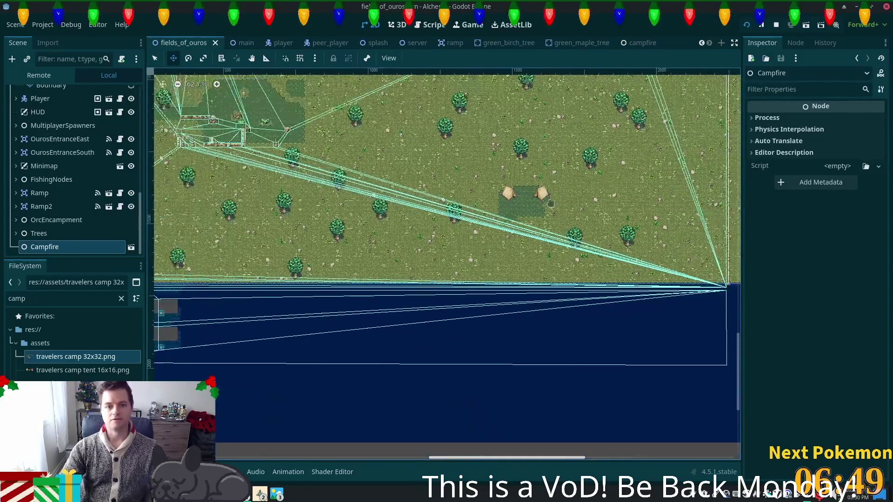
pyautogui.scroll(-2, 447, 265)
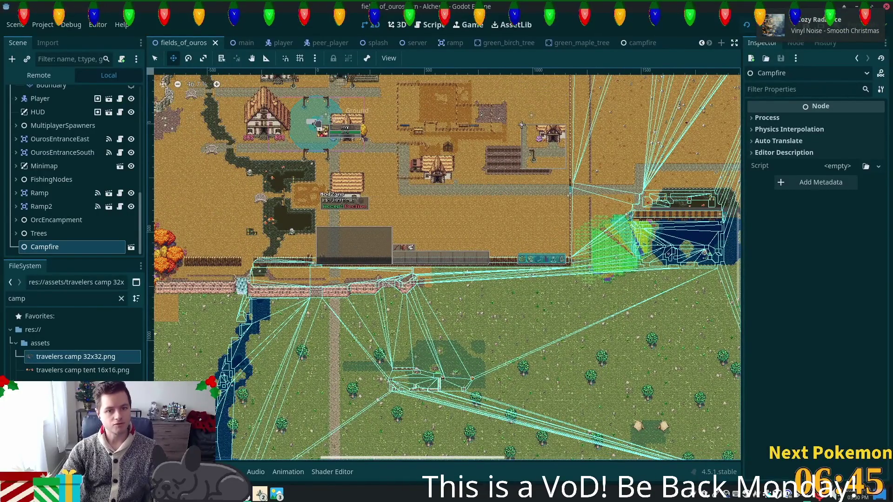
pyautogui.click(316, 124)
pyautogui.moveTo(632, 415); pyautogui.dragTo(651, 428)
pyautogui.hotkey('ctrl', 's')
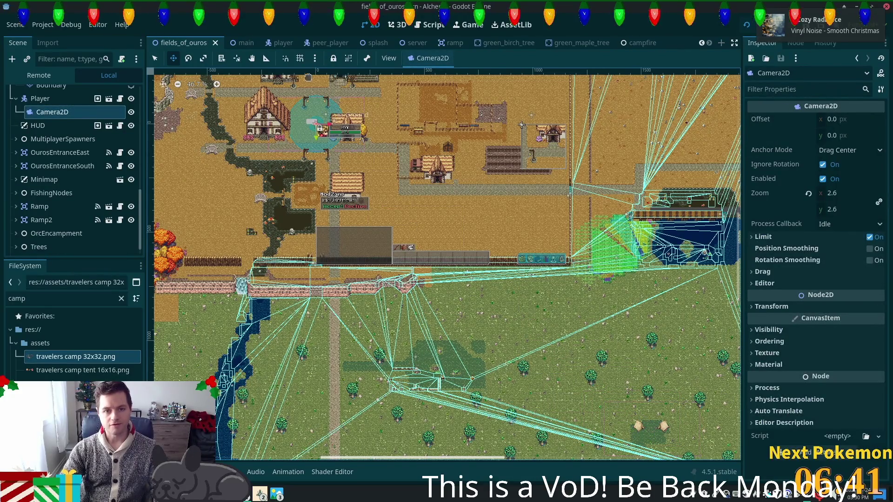
pyautogui.scroll(4, 316, 123)
pyautogui.scroll(5, 309, 125)
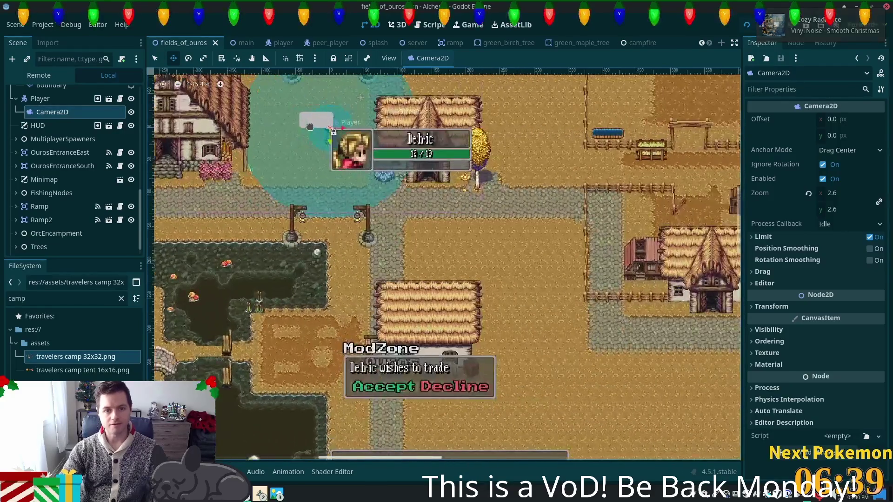
pyautogui.scroll(2, 317, 135)
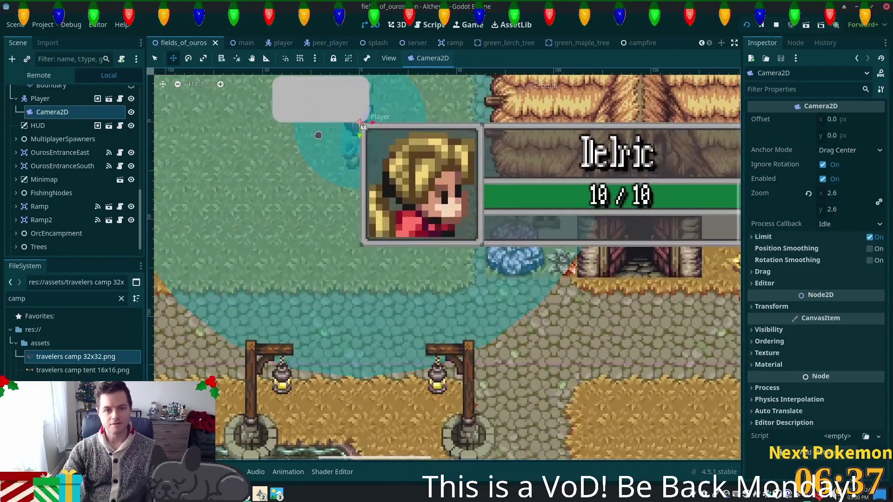
pyautogui.scroll(-1, 336, 139)
pyautogui.moveTo(350, 159); pyautogui.dragTo(287, 165)
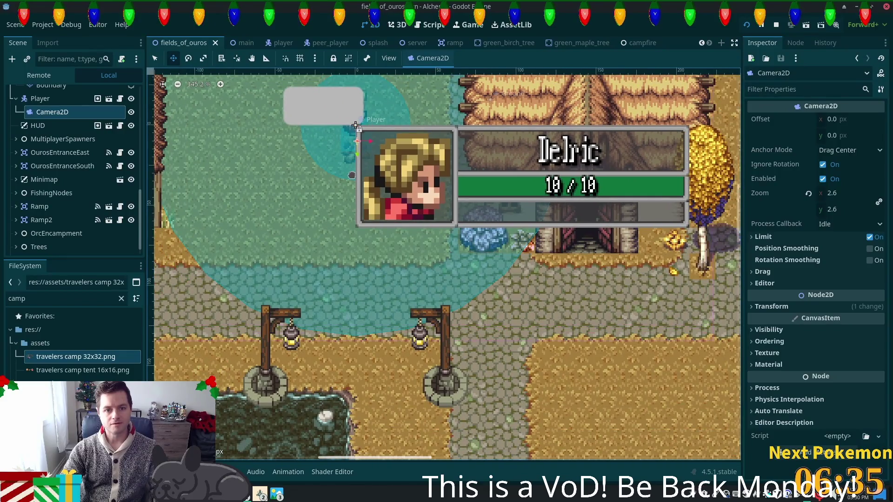
pyautogui.scroll(-1, 70, 227)
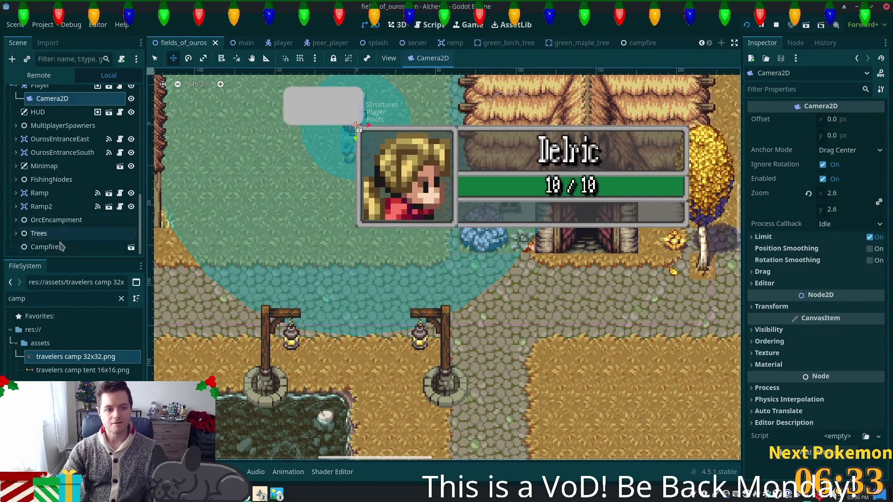
# Check the Campfire and Player nodes, open the output log, and save the map.
pyautogui.click(72, 250)
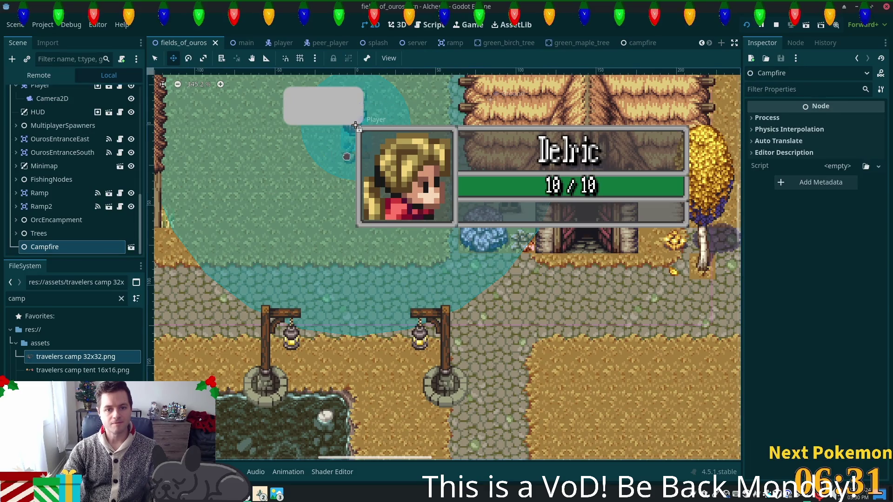
pyautogui.click(355, 125)
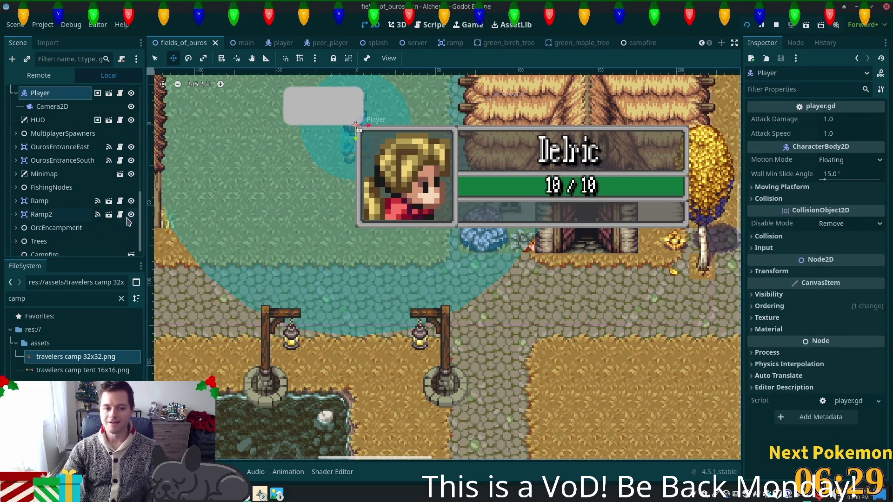
pyautogui.click(66, 251)
pyautogui.click(348, 160)
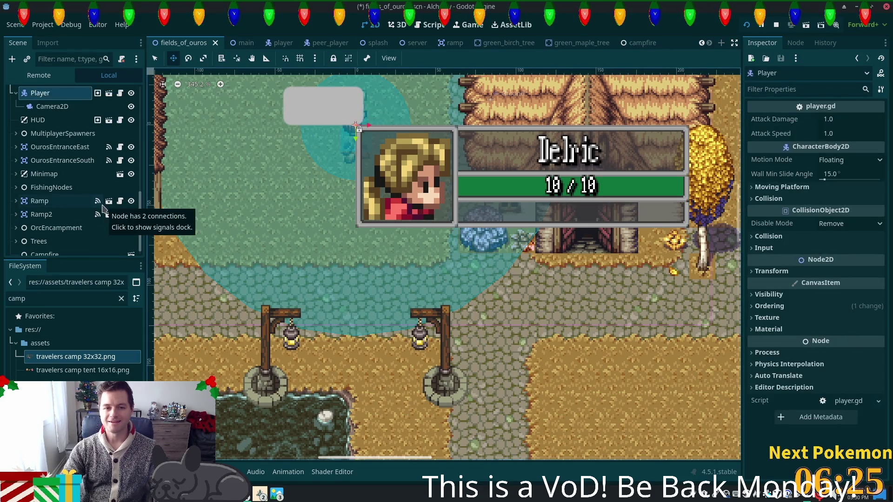
pyautogui.scroll(-3, 235, 202)
pyautogui.scroll(-2, 235, 202)
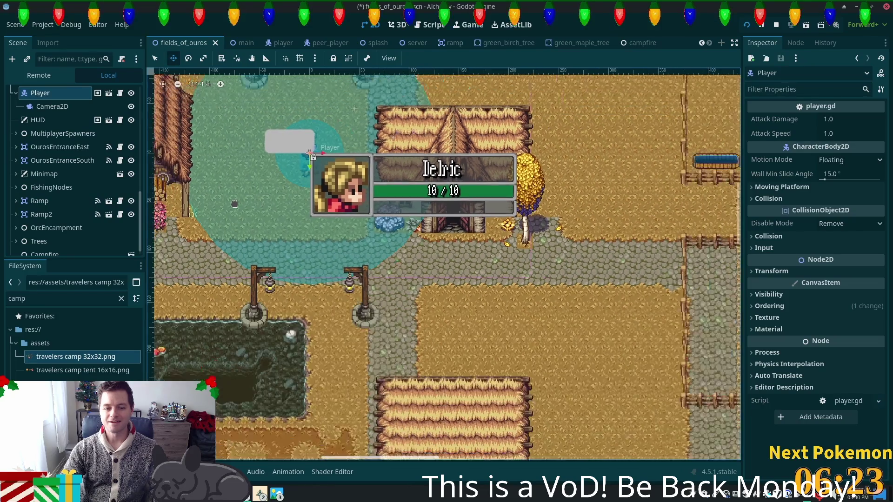
pyautogui.click(183, 472)
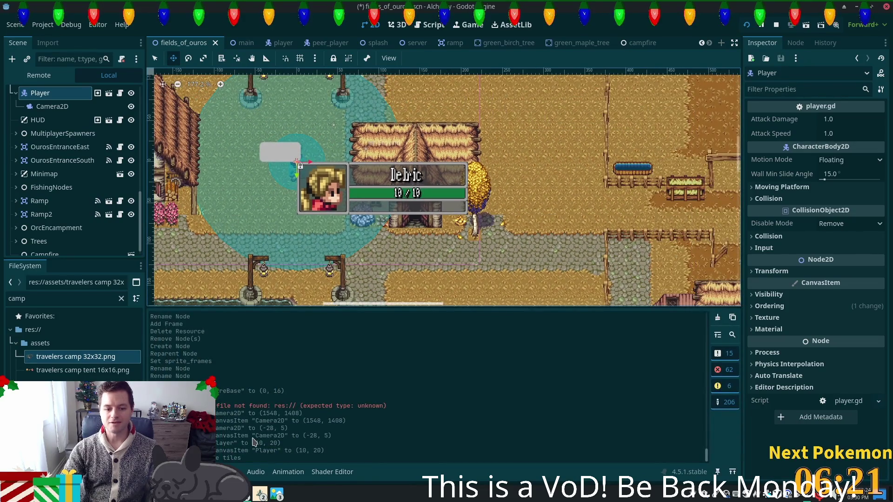
pyautogui.hotkey('ctrl', 's')
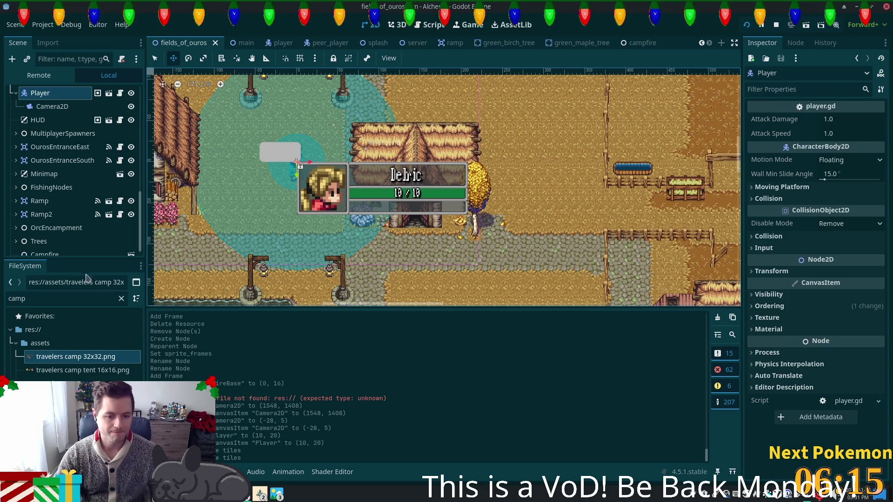
# Reopen the campfire scene from the Campfire instance in the map.
pyautogui.scroll(-1, 70, 223)
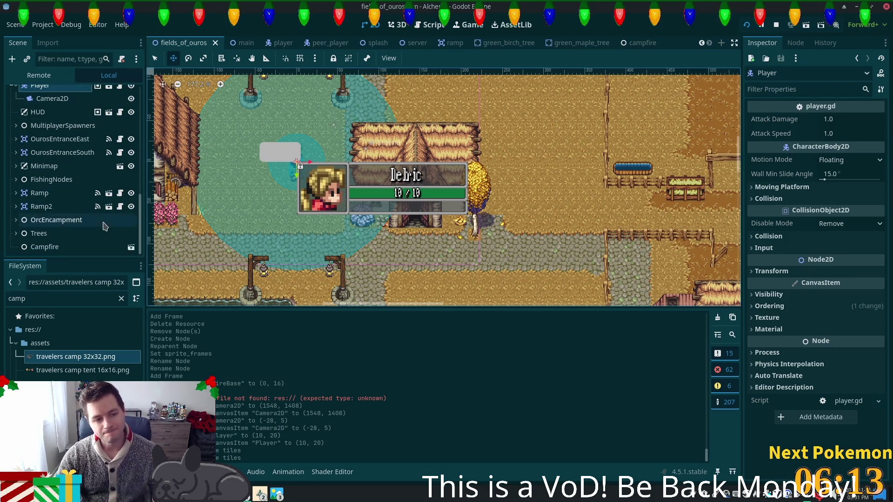
pyautogui.click(74, 246)
pyautogui.scroll(-1, 297, 163)
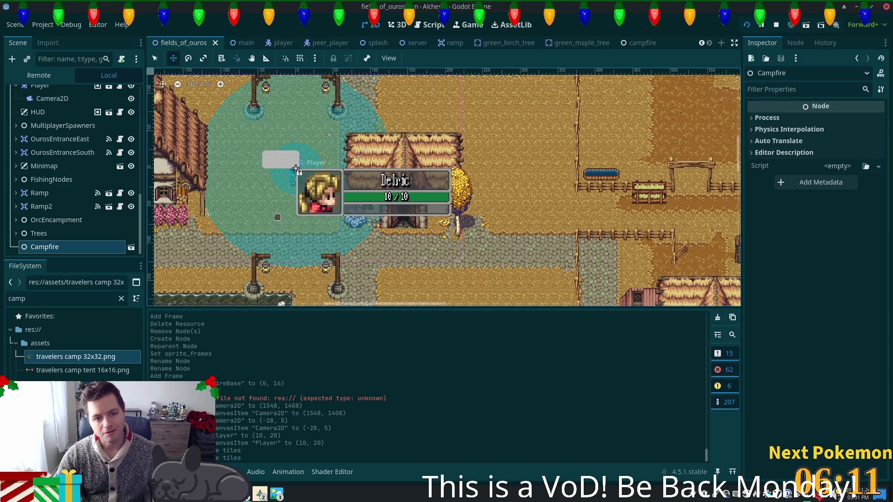
pyautogui.scroll(-5, 440, 177)
pyautogui.moveTo(501, 254)
pyautogui.mouseDown()
pyautogui.moveTo(419, 175)
pyautogui.moveTo(393, 175)
pyautogui.mouseUp()
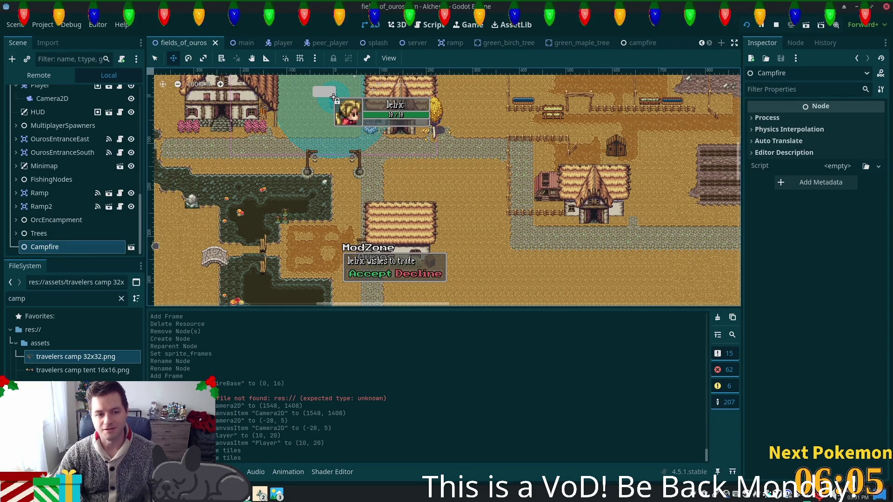
pyautogui.click(131, 247)
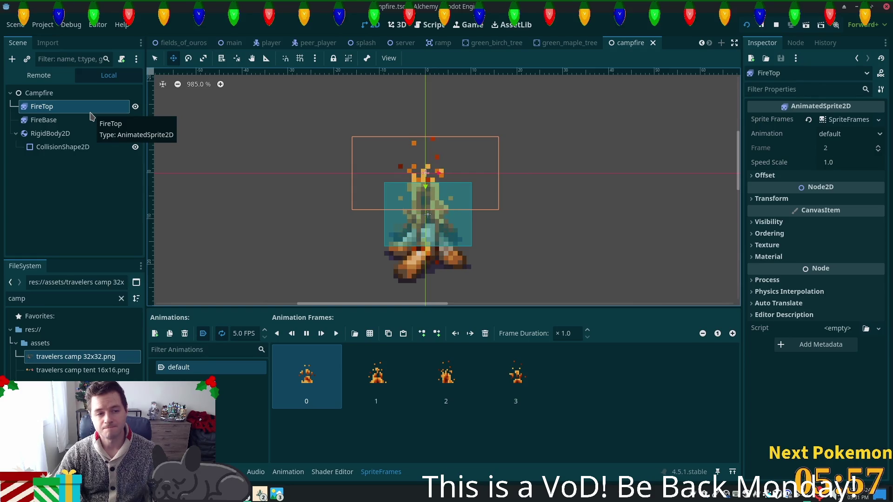
# Make the RigidBody2D node the campfire scene's root.
pyautogui.click(60, 93)
pyautogui.click(63, 94)
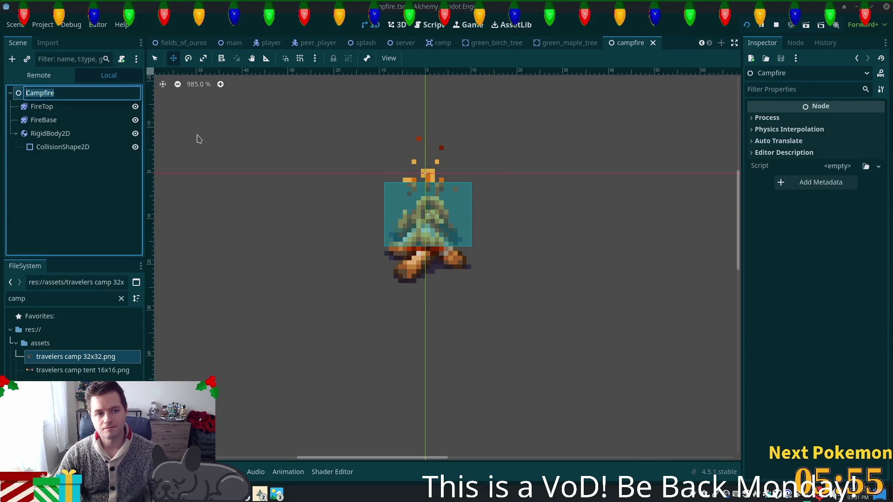
pyautogui.click(49, 135)
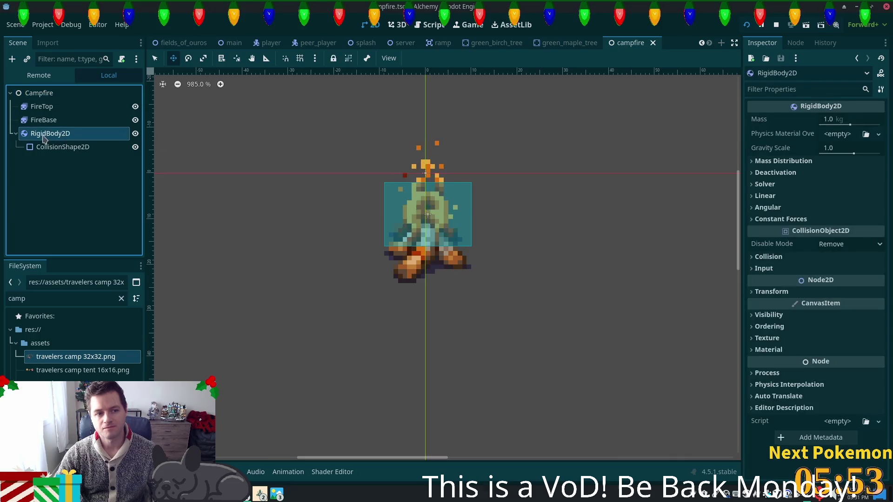
pyautogui.moveTo(27, 103); pyautogui.dragTo(22, 90)
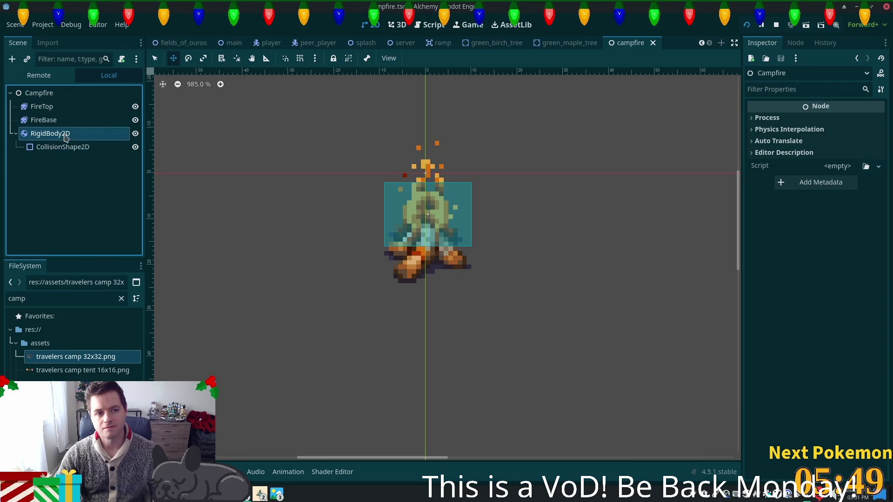
pyautogui.rightClick(48, 134)
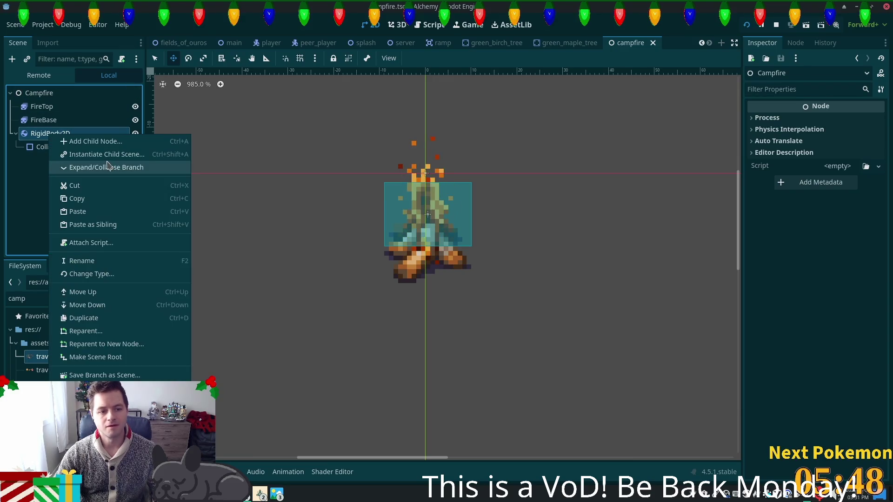
pyautogui.click(144, 362)
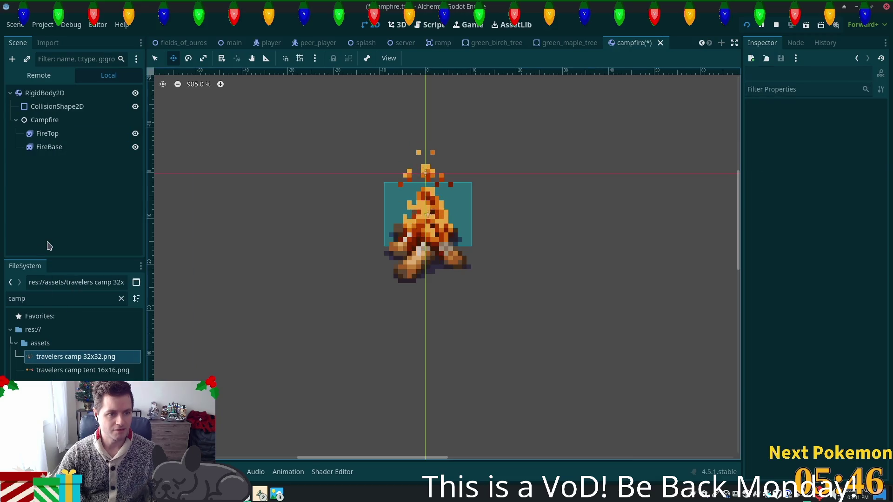
# Move FireTop and FireBase under the rigid body and delete the old Campfire node.
pyautogui.click(49, 135)
pyautogui.keyDown('shift'); pyautogui.click(59, 148); pyautogui.keyUp('shift')
pyautogui.moveTo(38, 113); pyautogui.dragTo(37, 115)
pyautogui.click(42, 147)
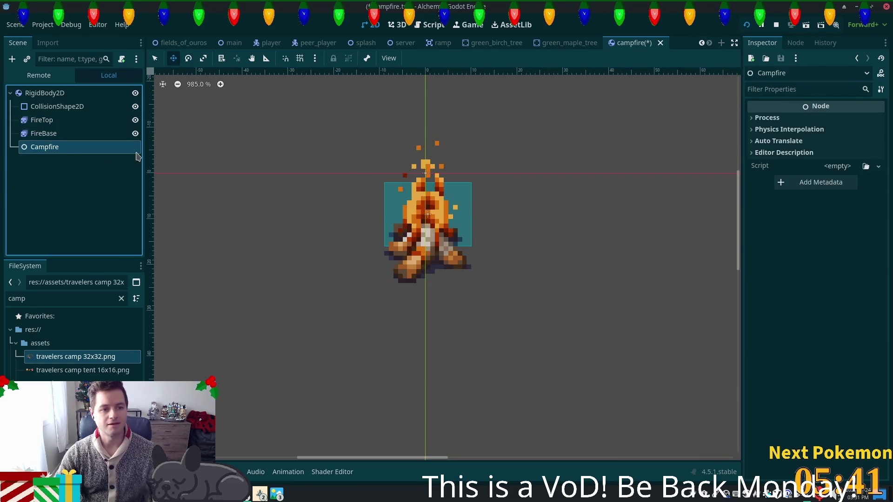
pyautogui.press('Delete')
pyautogui.click(466, 259)
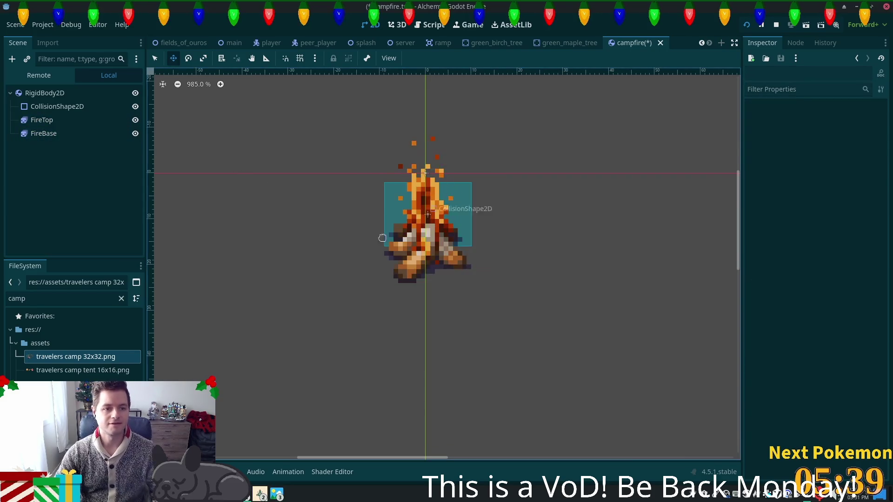
# Rename the RigidBody2D root to Campfire and save the scene.
pyautogui.click(45, 92)
pyautogui.press('F2')
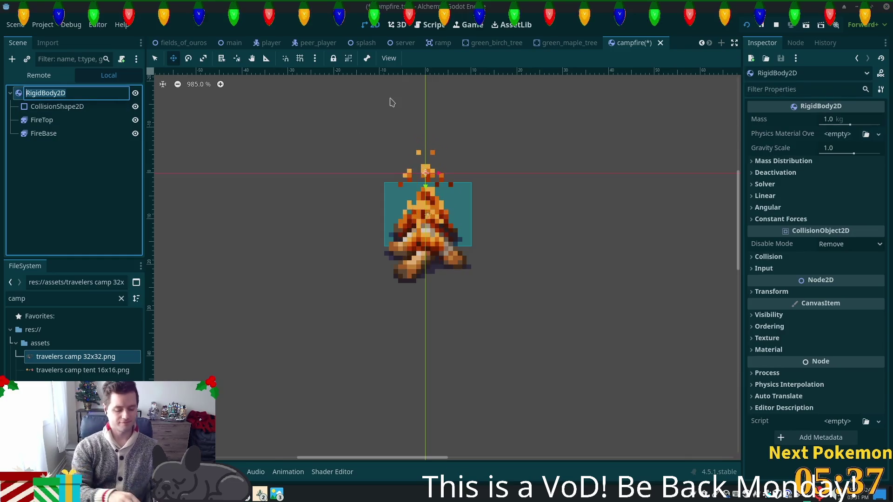
pyautogui.write('Campf')
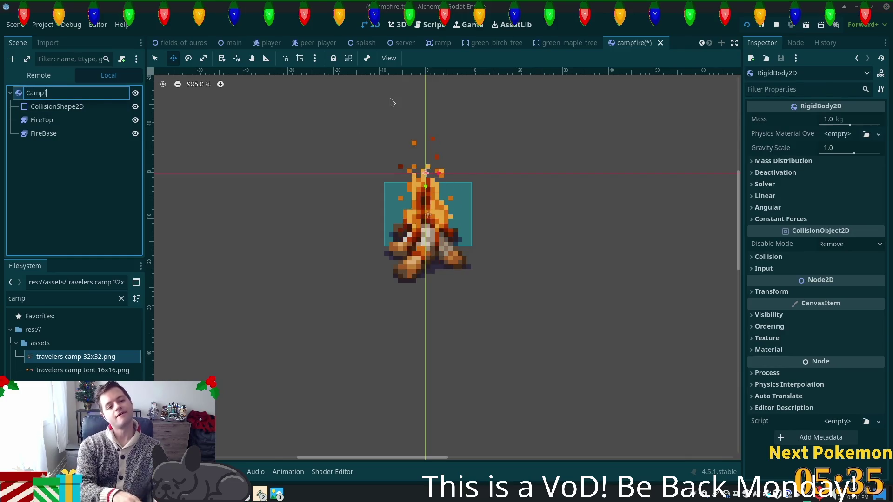
pyautogui.write('ire')
pyautogui.press('Return')
pyautogui.hotkey('ctrl', 's')
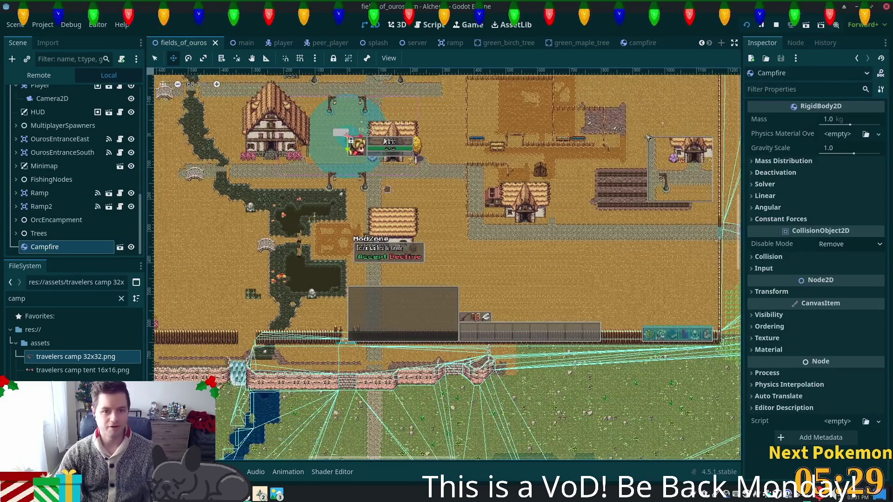
# Drag the Campfire instance into the clearing between the two tents and save fields_of_ouros.
pyautogui.moveTo(415, 159); pyautogui.dragTo(573, 308)
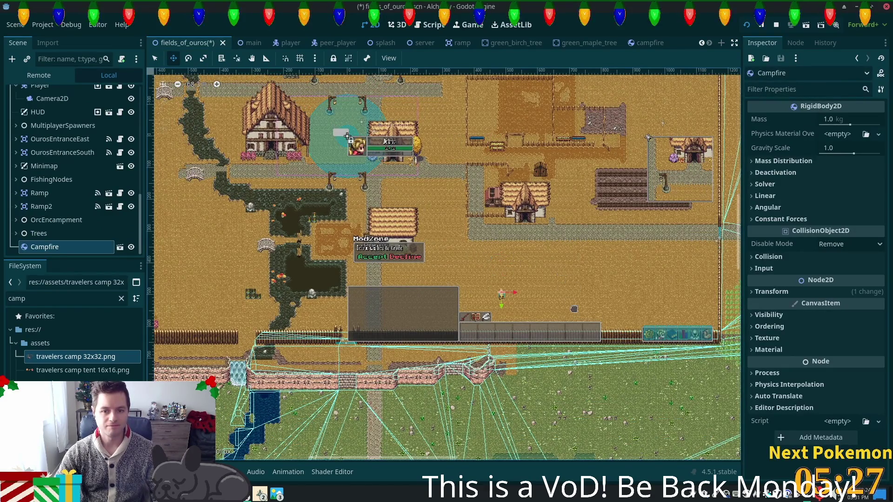
pyautogui.scroll(-5, 576, 309)
pyautogui.hscroll(3, 575, 309)
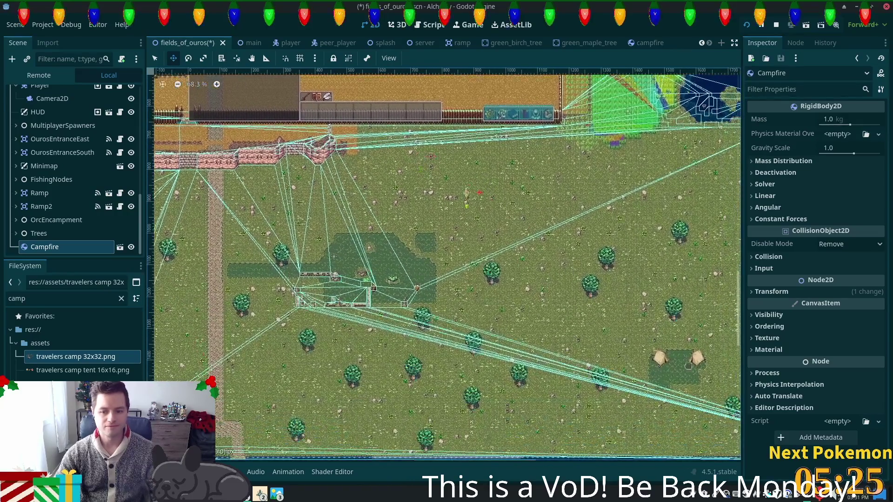
pyautogui.scroll(5, 451, 266)
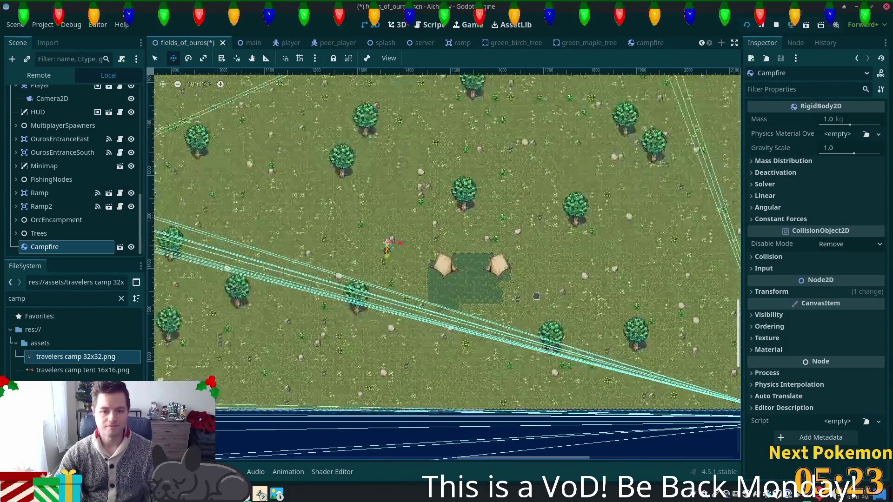
pyautogui.scroll(3, 451, 266)
pyautogui.moveTo(328, 229)
pyautogui.mouseDown()
pyautogui.moveTo(490, 313)
pyautogui.moveTo(482, 301)
pyautogui.mouseUp()
pyautogui.scroll(2, 518, 306)
pyautogui.scroll(1, 518, 305)
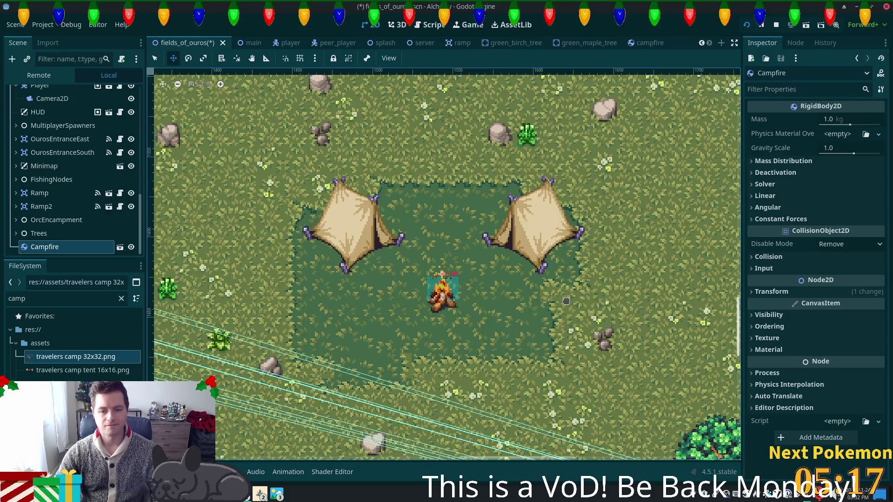
pyautogui.hotkey('ctrl', 's')
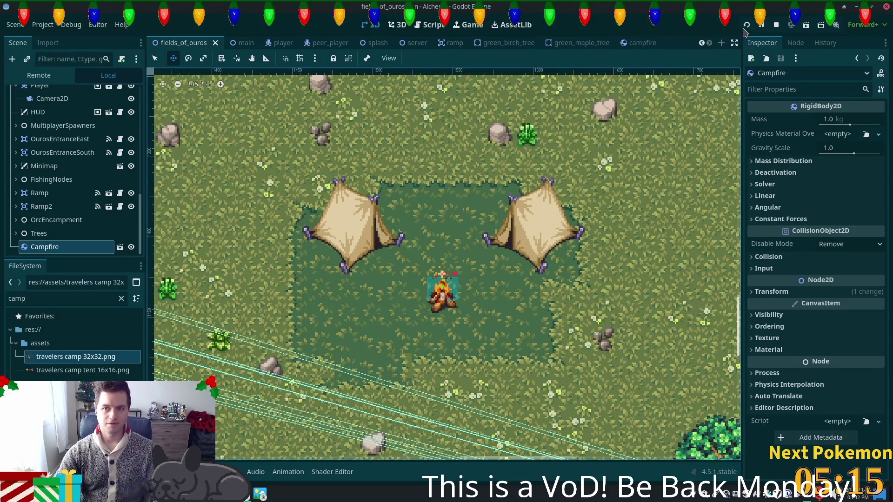
# Run the game, log in, and walk south through the Ouros gate into the fields.
pyautogui.click(745, 27)
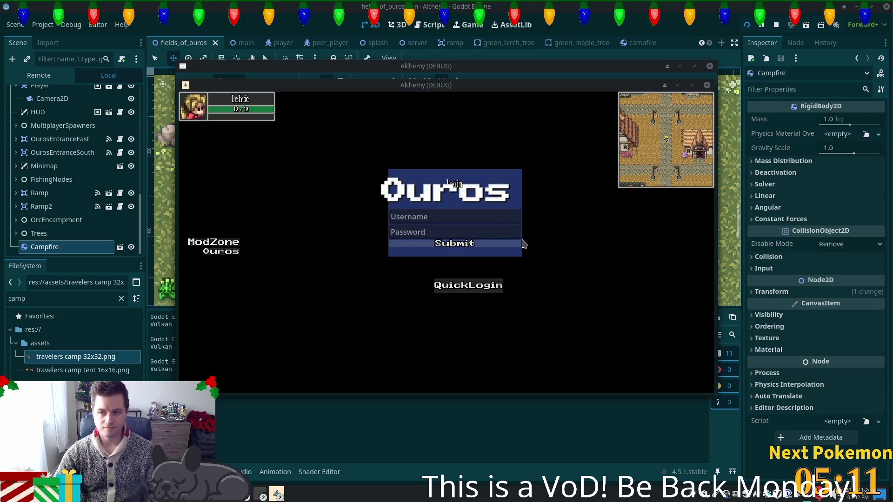
pyautogui.click(480, 244)
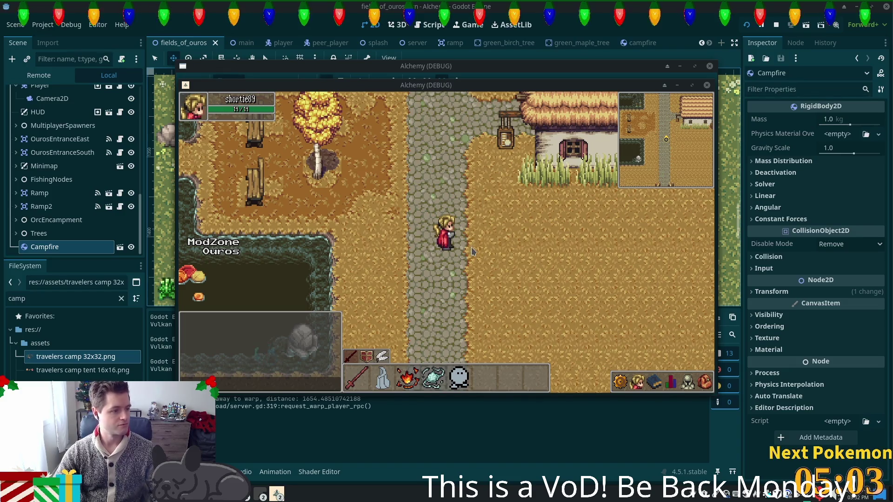
pyautogui.press('s')
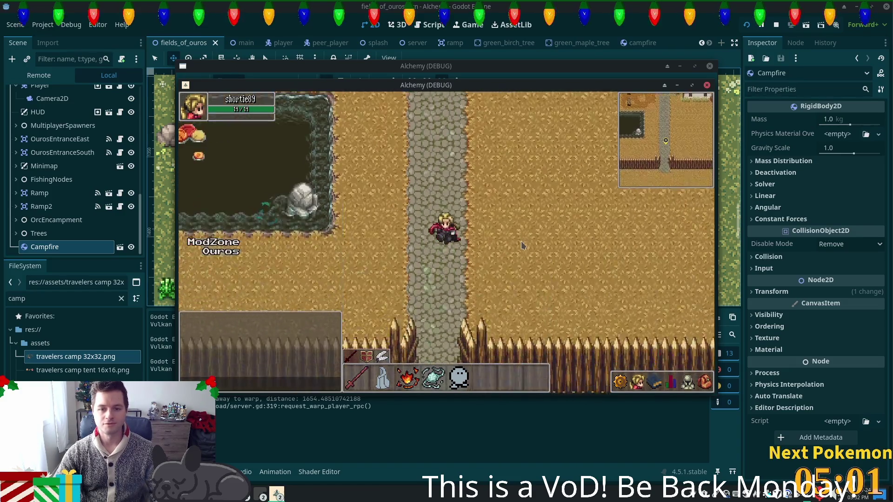
pyautogui.press('s')
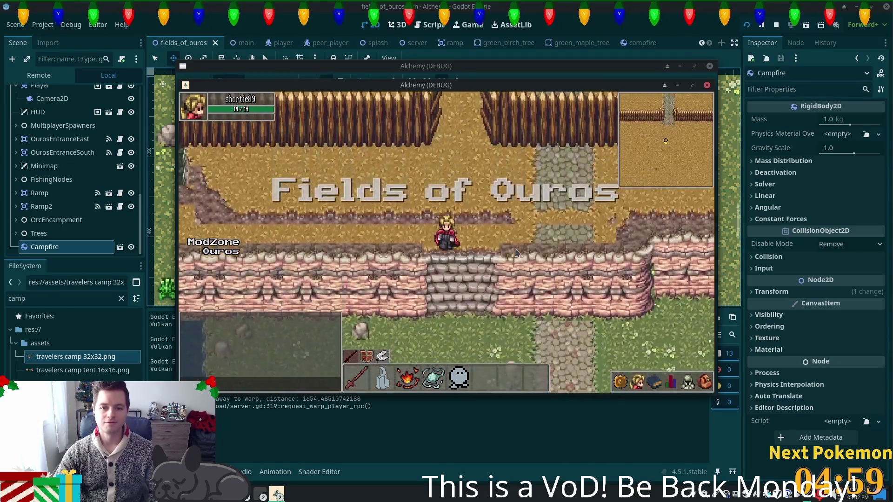
pyautogui.press('s')
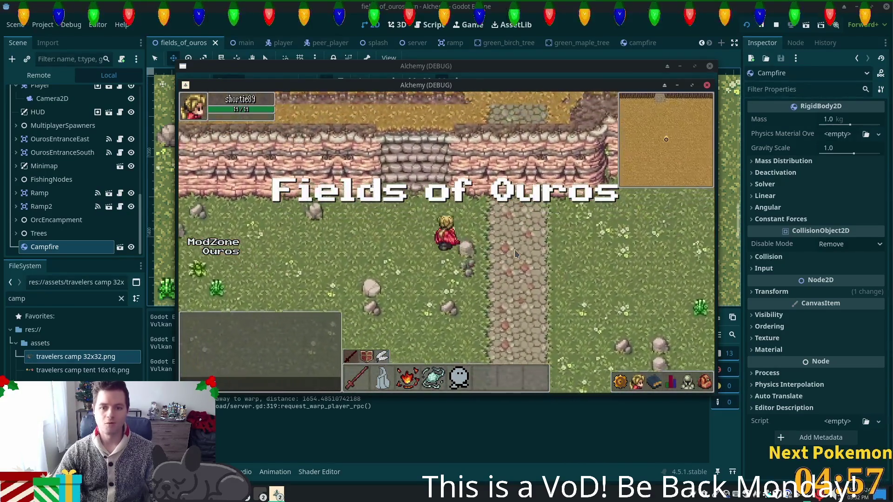
pyautogui.press('w')
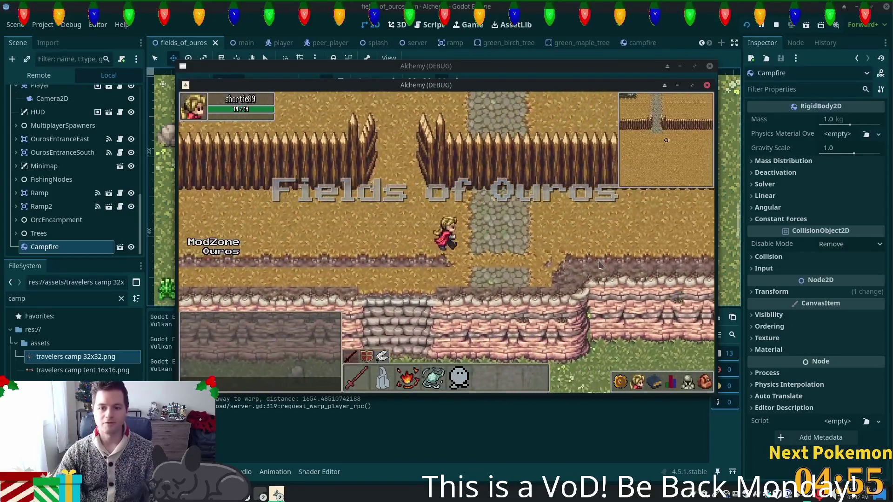
pyautogui.press('a')
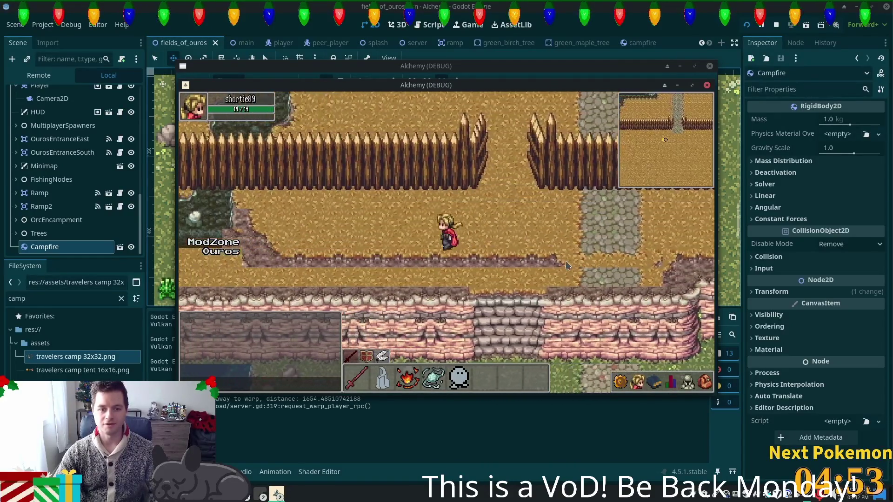
pyautogui.press('d')
pyautogui.press('s')
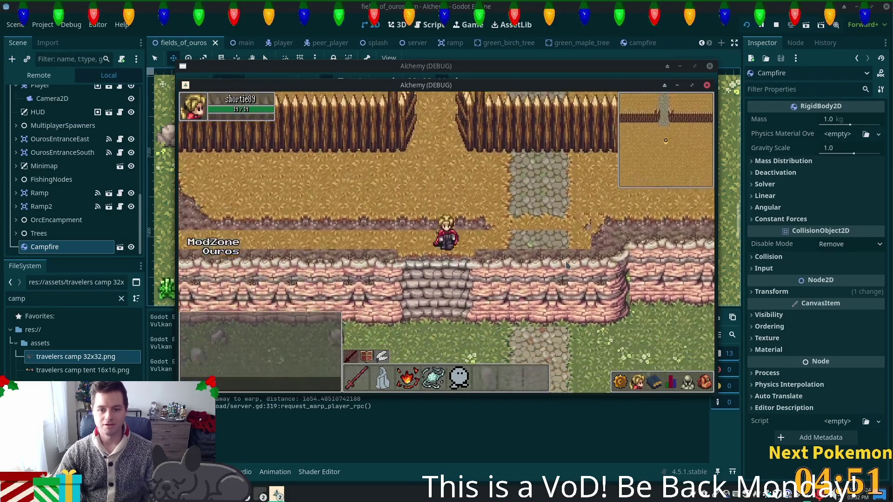
pyautogui.press('d')
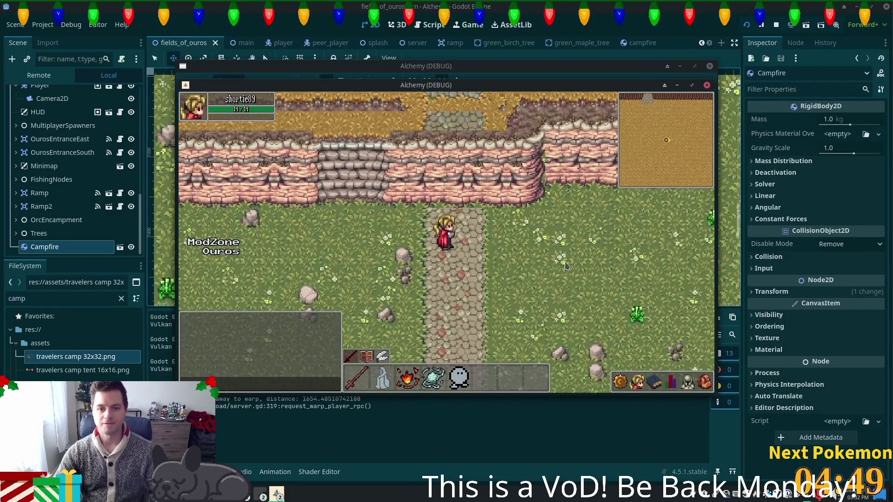
pyautogui.press('w')
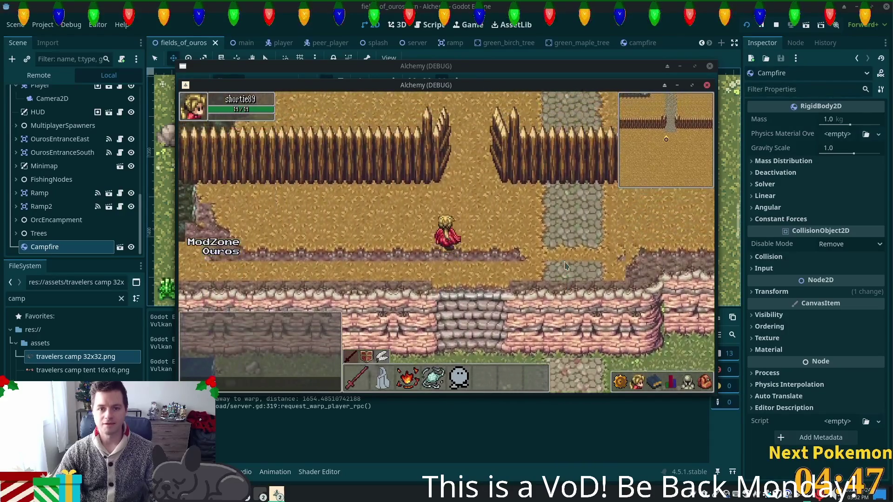
pyautogui.press('s')
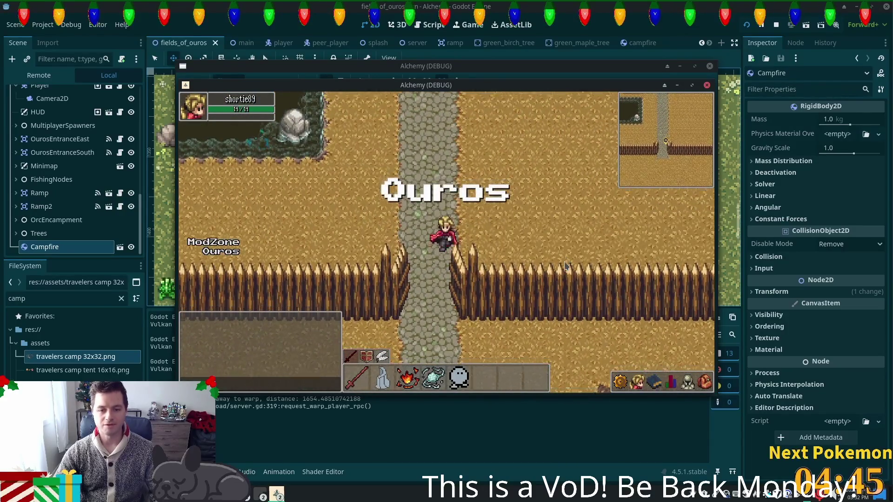
pyautogui.press('s')
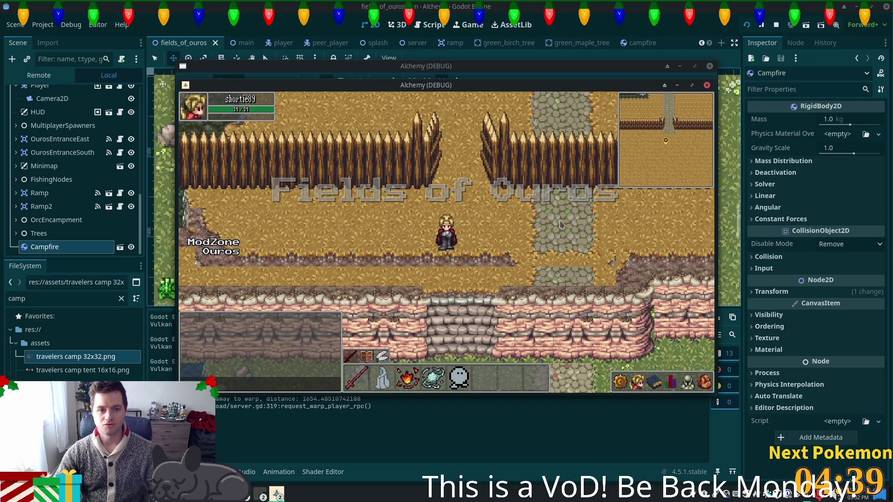
# Walk around the fields, go through the fence gap warp, and stop the game with F8.
pyautogui.press('a')
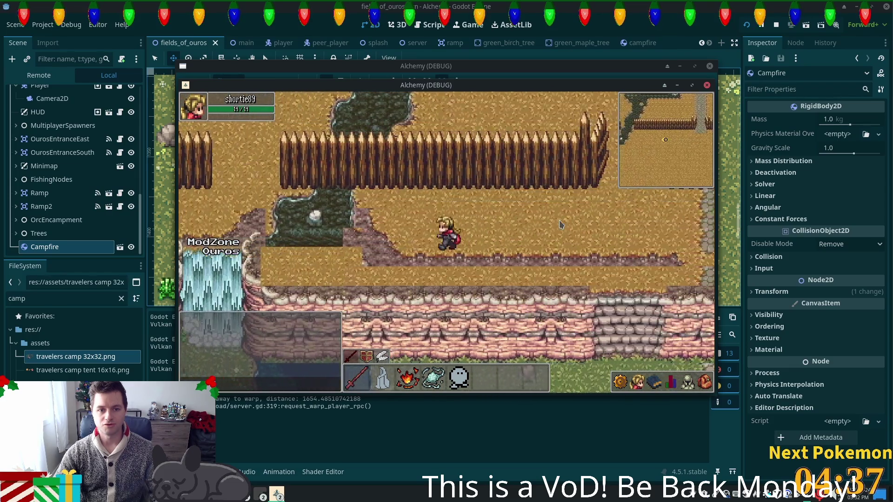
pyautogui.press('a')
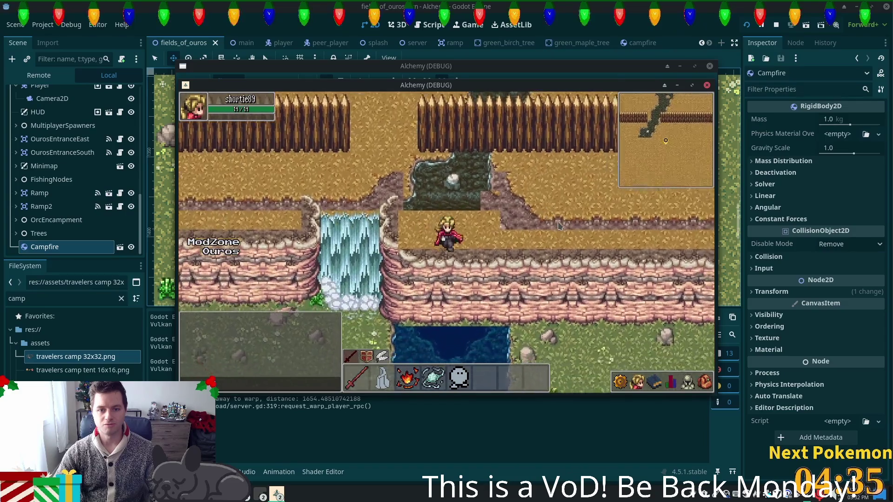
pyautogui.press('d')
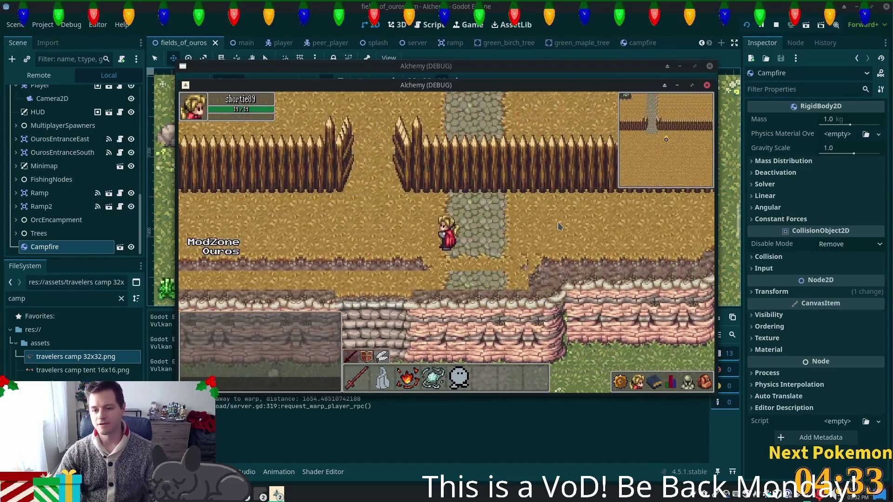
pyautogui.press('s')
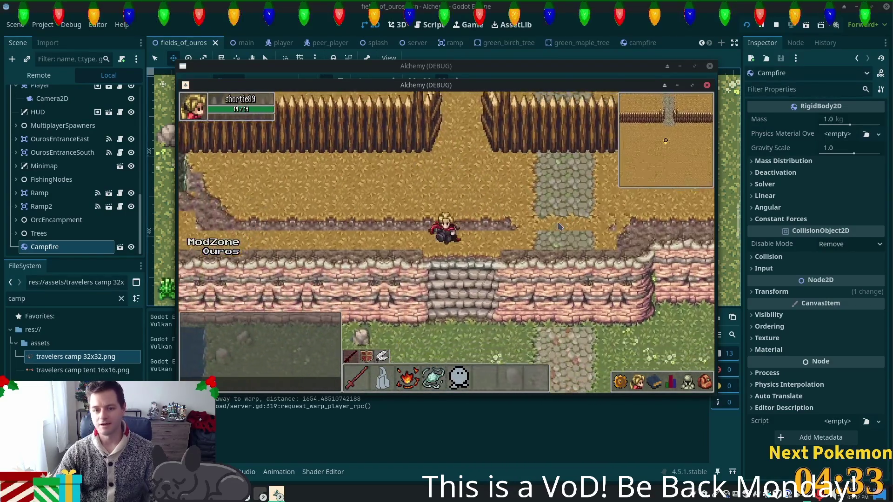
pyautogui.press('d')
pyautogui.press('d')
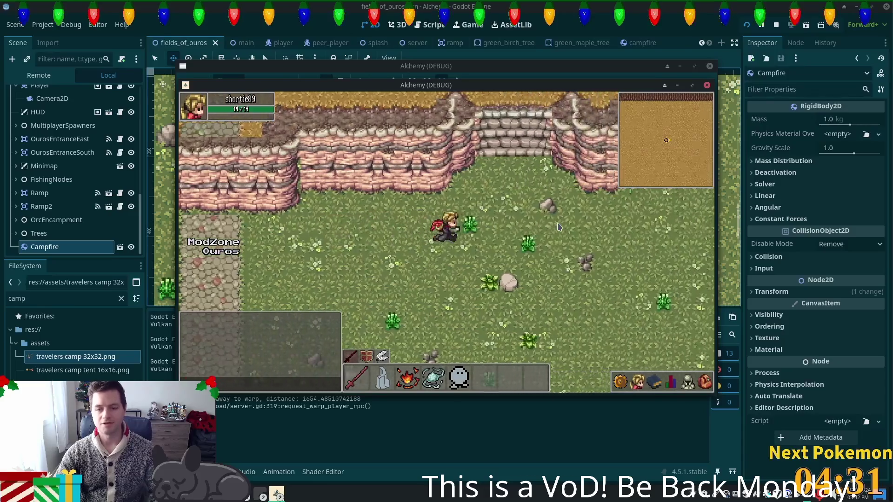
pyautogui.press('w')
pyautogui.press('a')
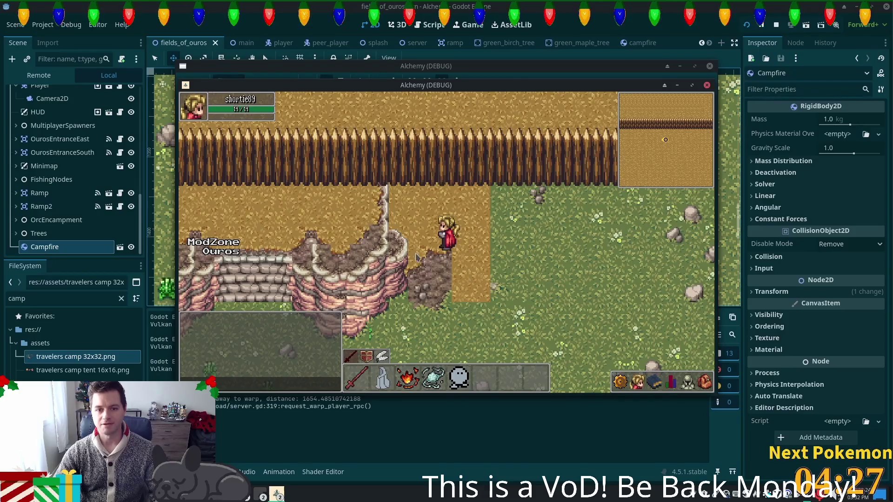
pyautogui.press('d')
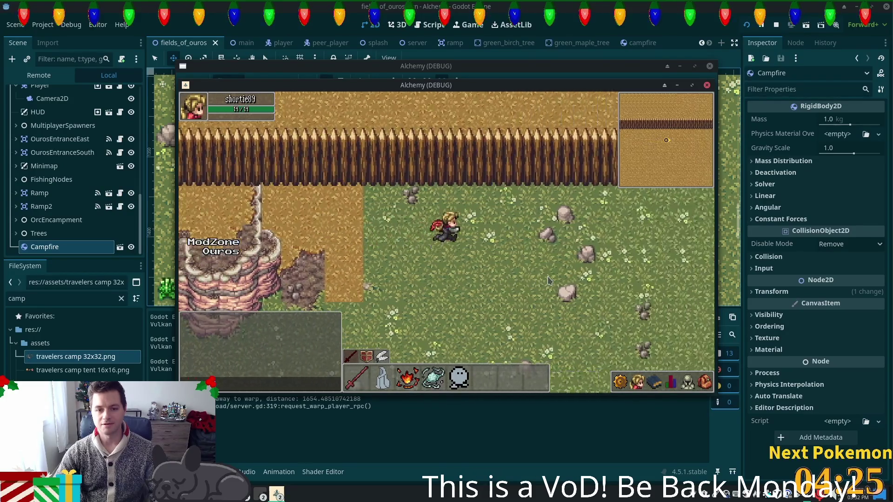
pyautogui.press('s')
pyautogui.press('s')
pyautogui.press('w')
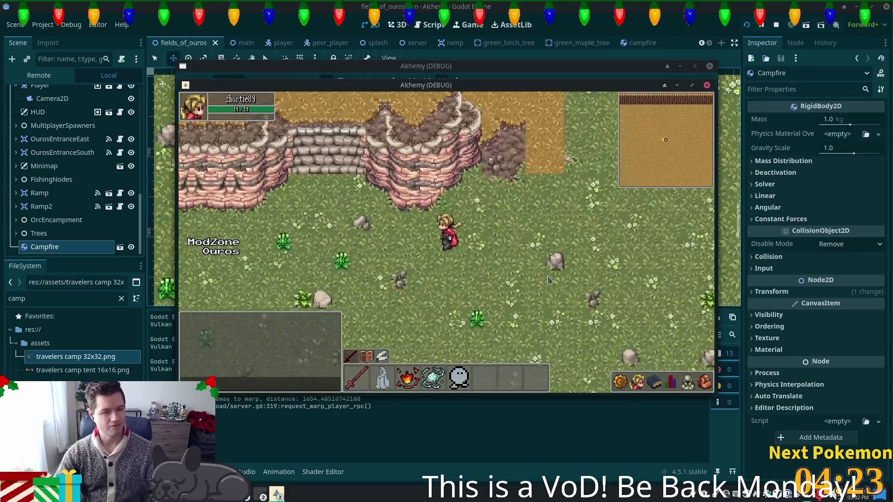
pyautogui.press('a')
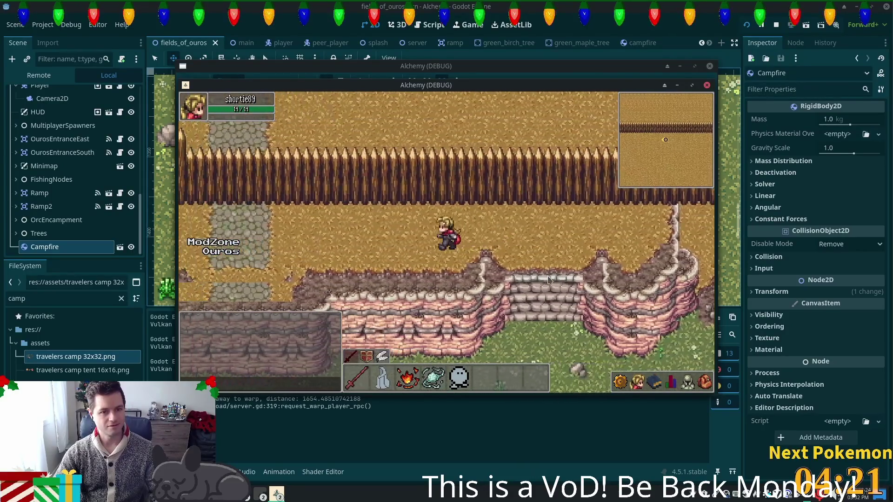
pyautogui.press('a')
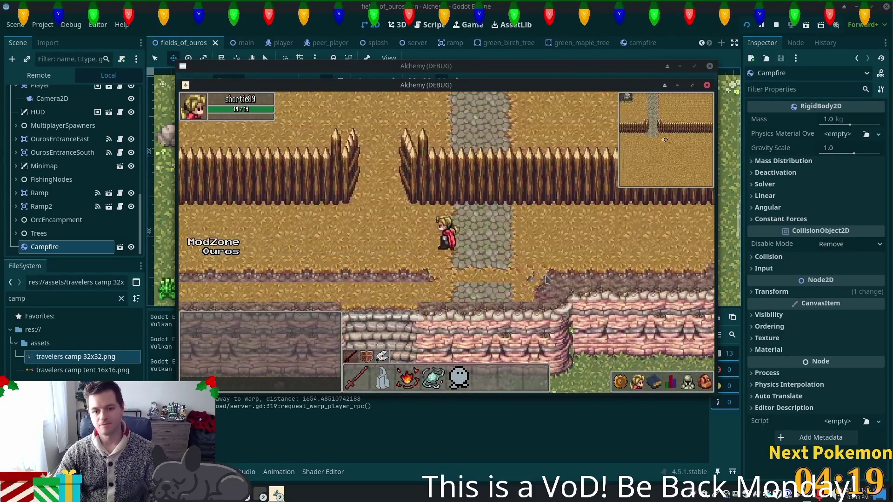
pyautogui.press('w')
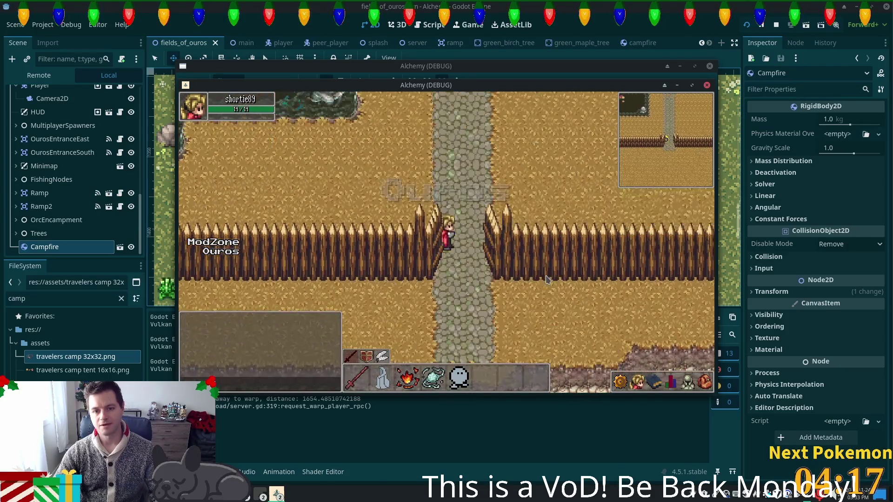
pyautogui.press('s')
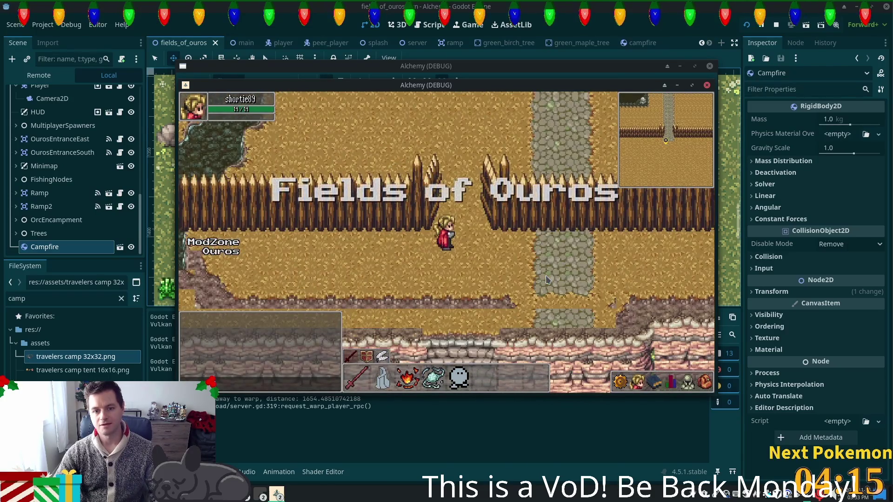
pyautogui.press('F8')
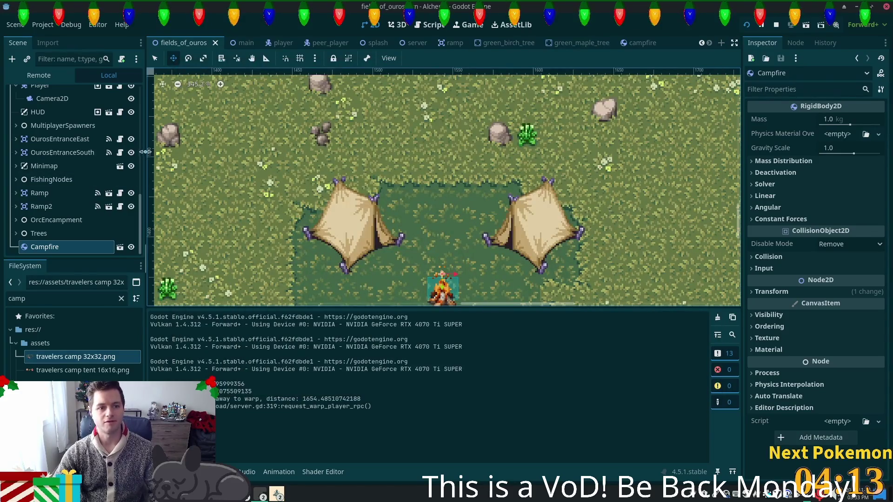
pyautogui.moveTo(140, 217)
pyautogui.mouseDown()
pyautogui.moveTo(111, 153)
pyautogui.moveTo(107, 177)
pyautogui.moveTo(89, 144)
pyautogui.mouseUp()
# Select the Ground layer and expand its Transform to see the (84, -16) position offset.
pyautogui.scroll(5, 90, 144)
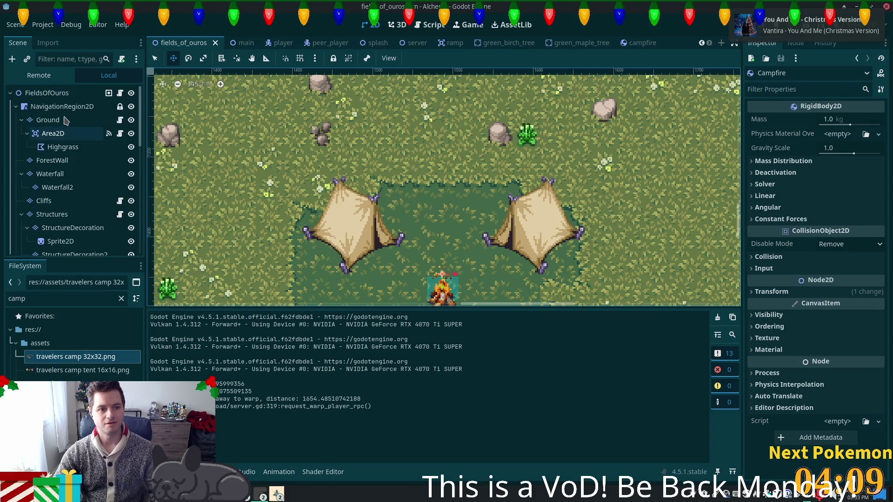
pyautogui.click(48, 120)
pyautogui.hscroll(-10, 154, 102)
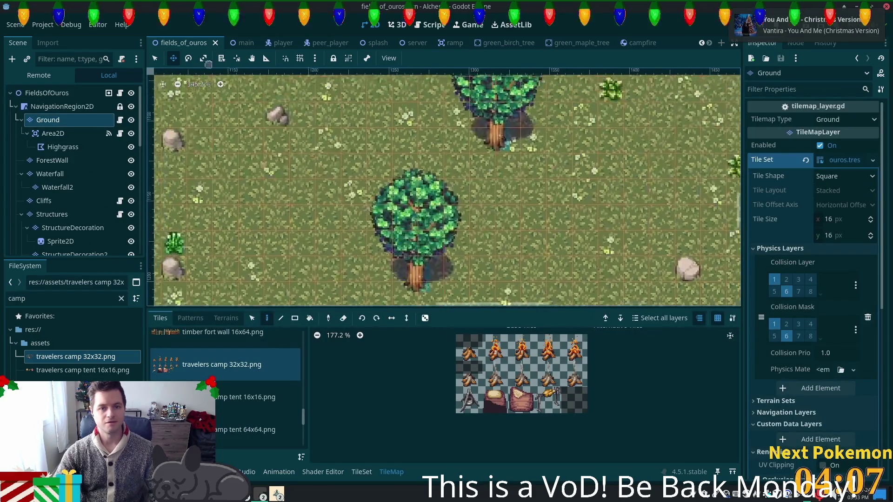
pyautogui.scroll(-4, 447, 186)
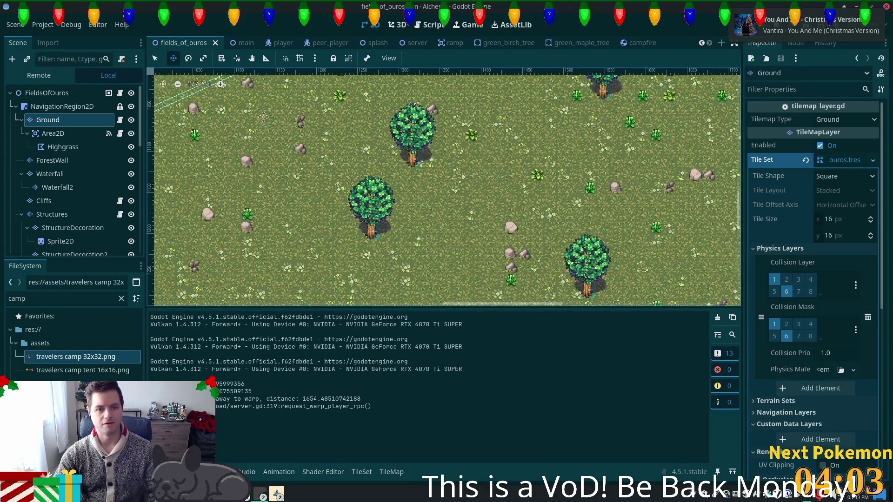
pyautogui.scroll(-3, 270, 279)
pyautogui.hscroll(-5, 298, 223)
pyautogui.scroll(5, 324, 175)
pyautogui.hscroll(-10, 324, 175)
pyautogui.scroll(1, 324, 175)
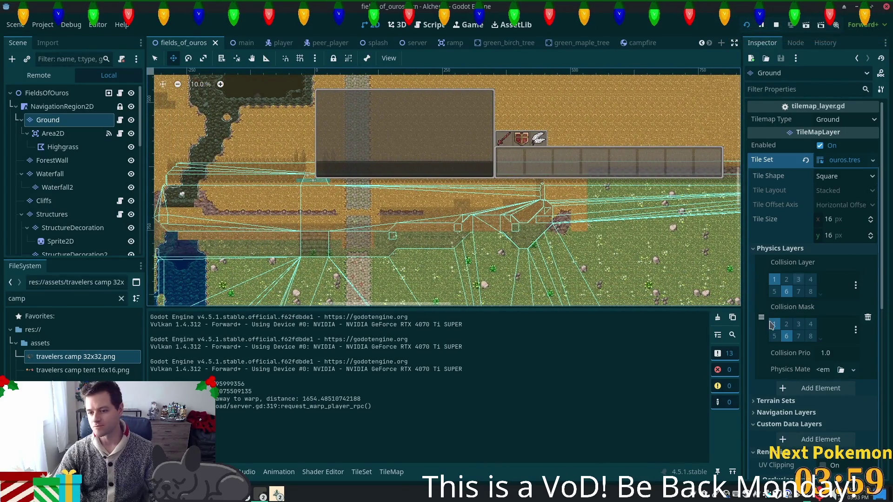
pyautogui.scroll(-1, 443, 186)
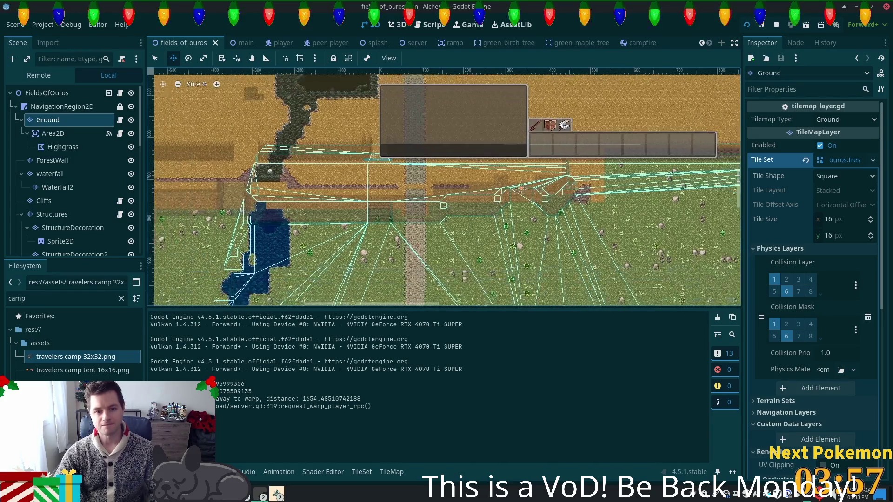
pyautogui.hscroll(-2, 444, 186)
pyautogui.scroll(-1, 443, 186)
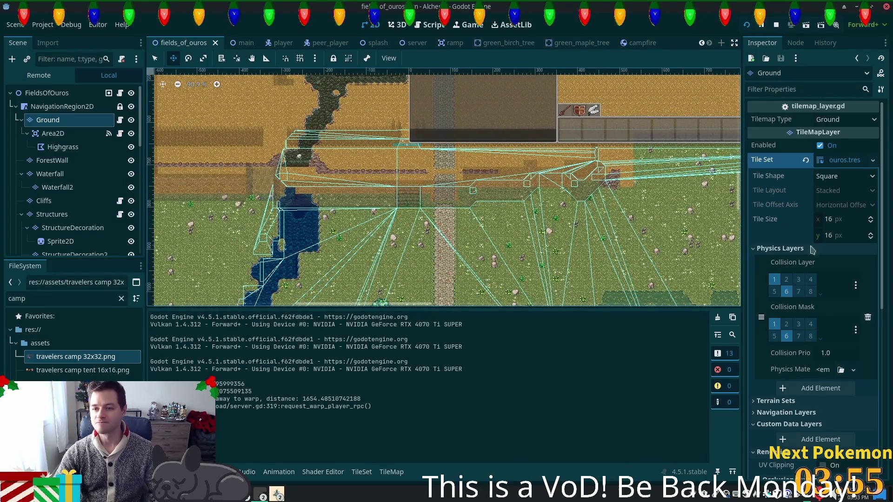
pyautogui.scroll(-10, 793, 327)
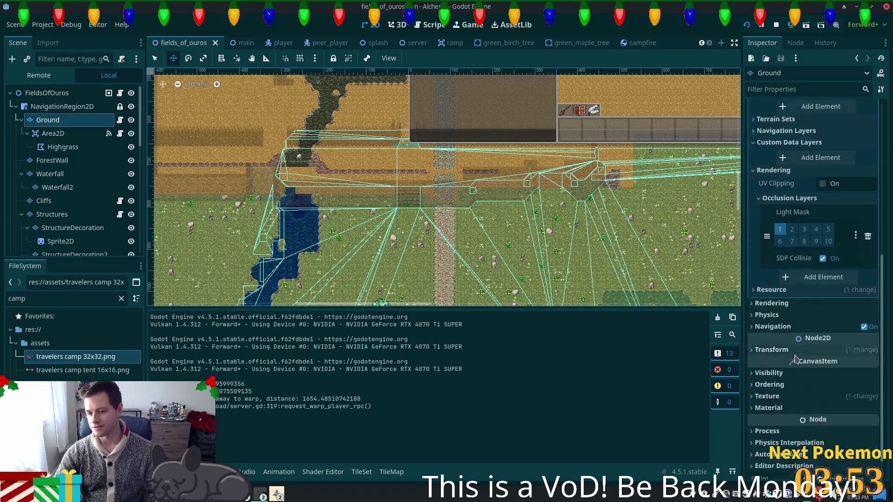
pyautogui.click(754, 326)
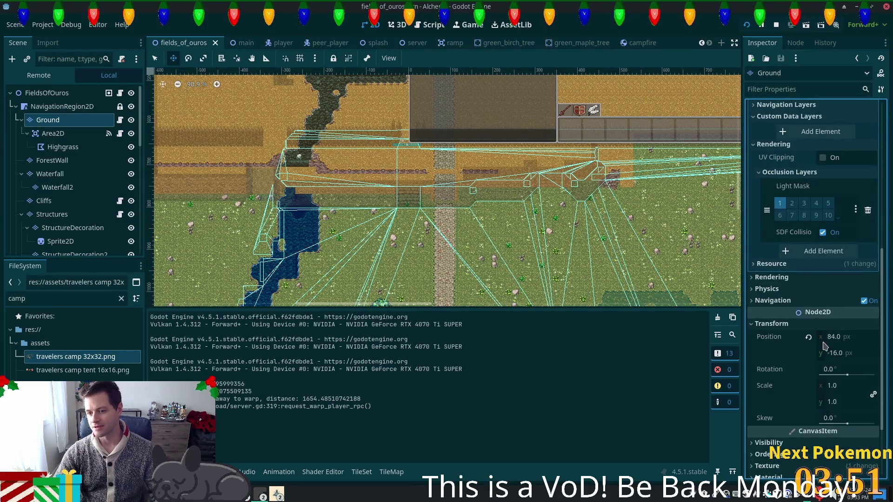
# Compare the ForestWall, Waterfall and Cliffs layers, then reset Ground's position to (0, 0).
pyautogui.click(61, 161)
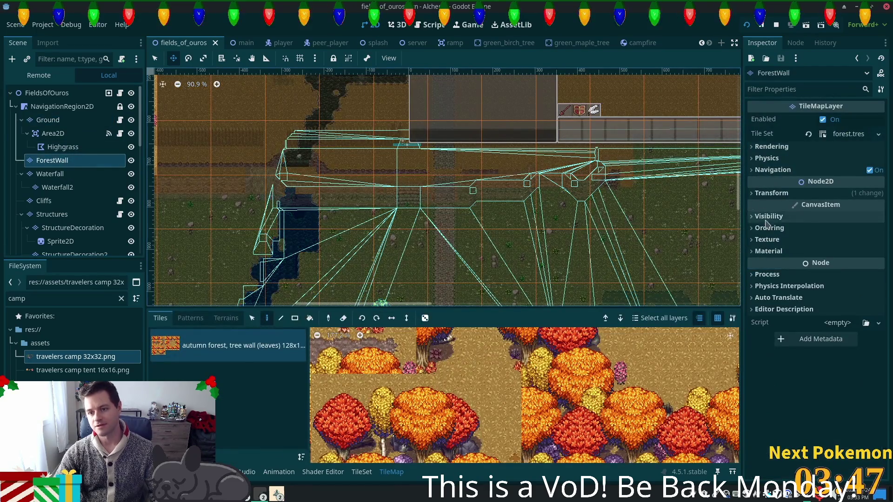
pyautogui.click(758, 196)
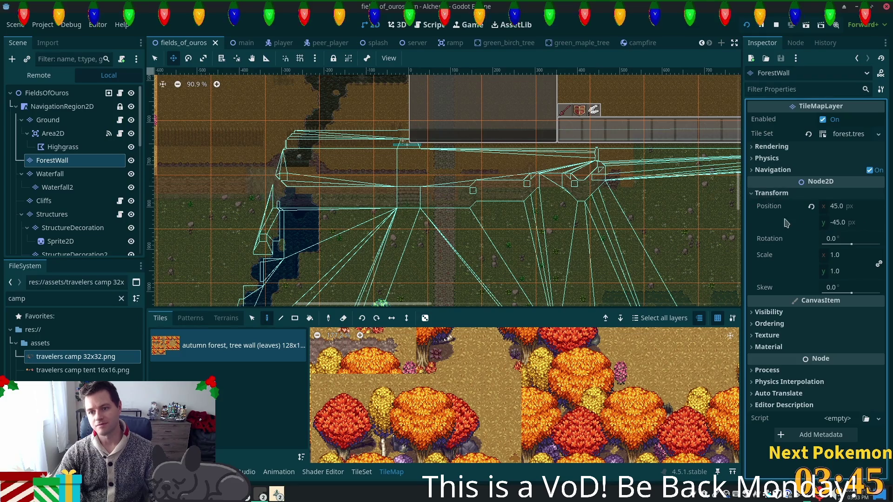
pyautogui.click(54, 175)
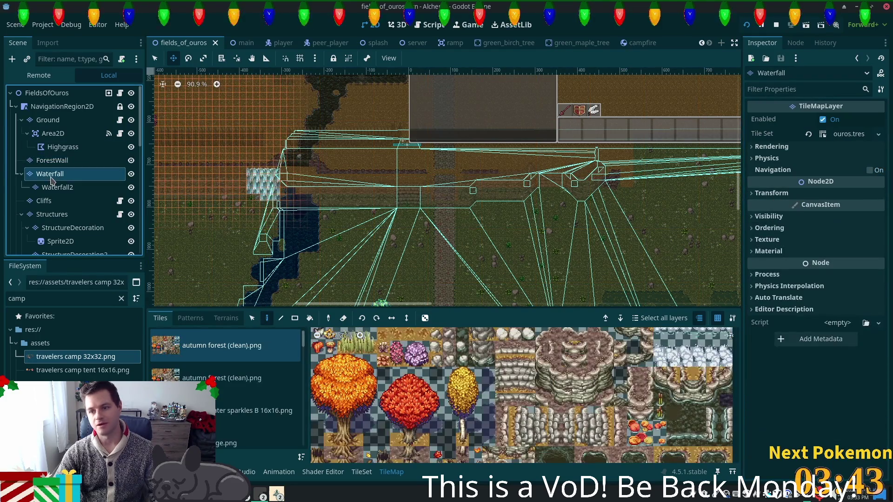
pyautogui.click(75, 203)
pyautogui.click(48, 120)
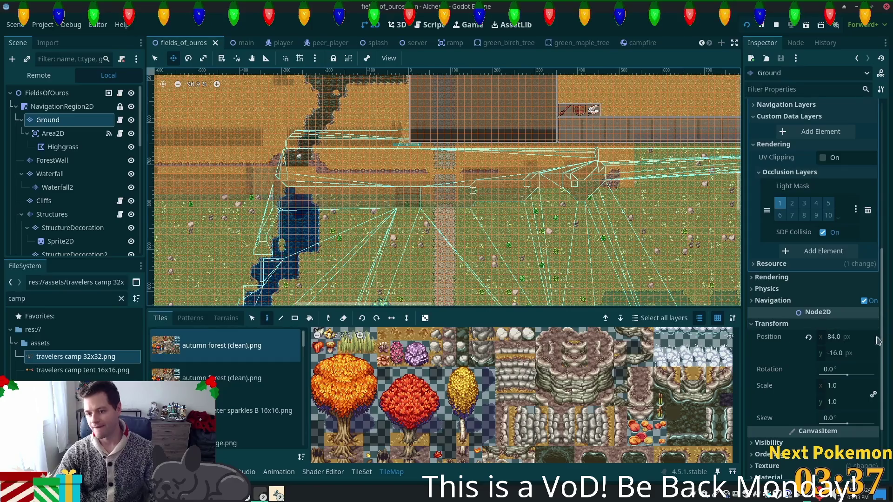
pyautogui.click(808, 338)
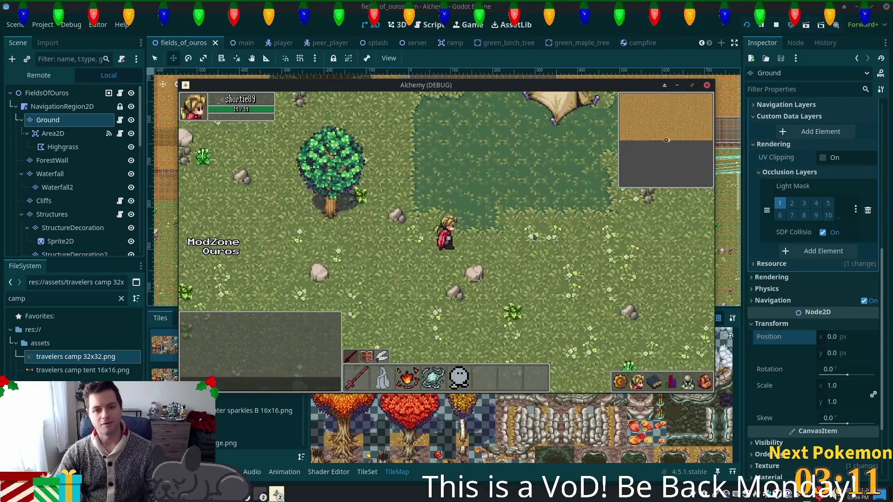
pyautogui.click(533, 238)
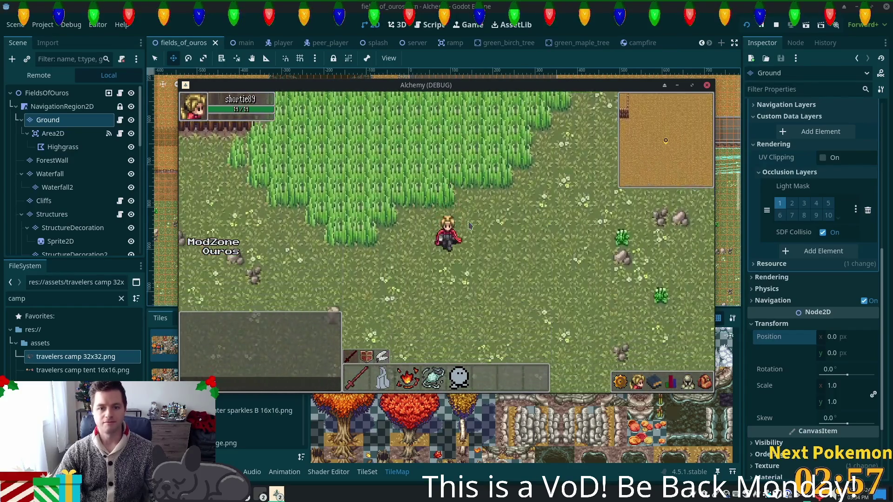
pyautogui.press('s')
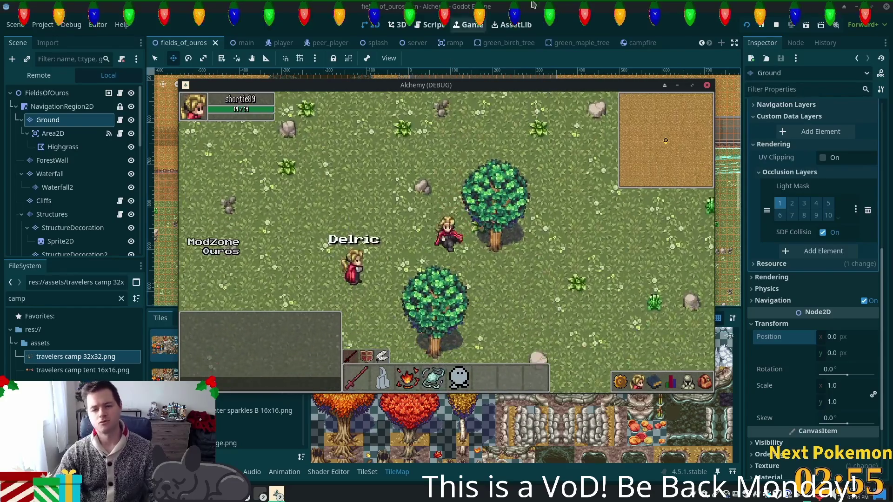
pyautogui.click(594, 26)
pyautogui.scroll(-5, 446, 186)
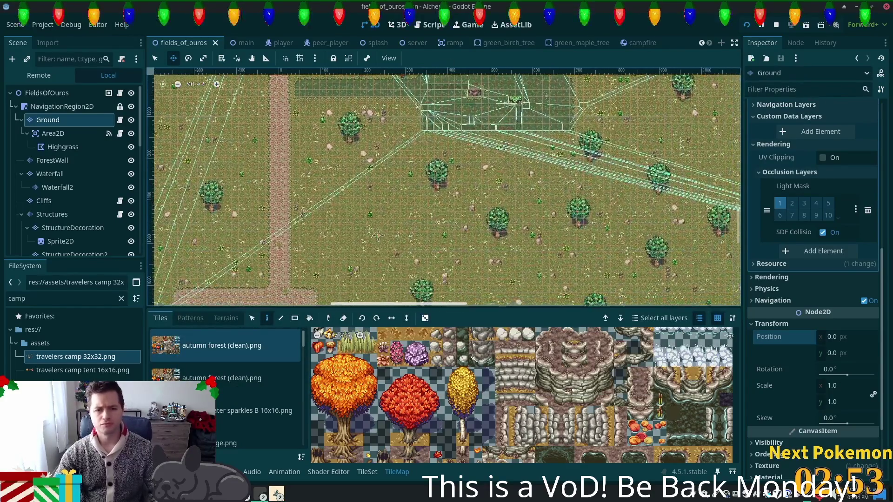
pyautogui.scroll(-3, 635, 245)
pyautogui.scroll(7, 635, 244)
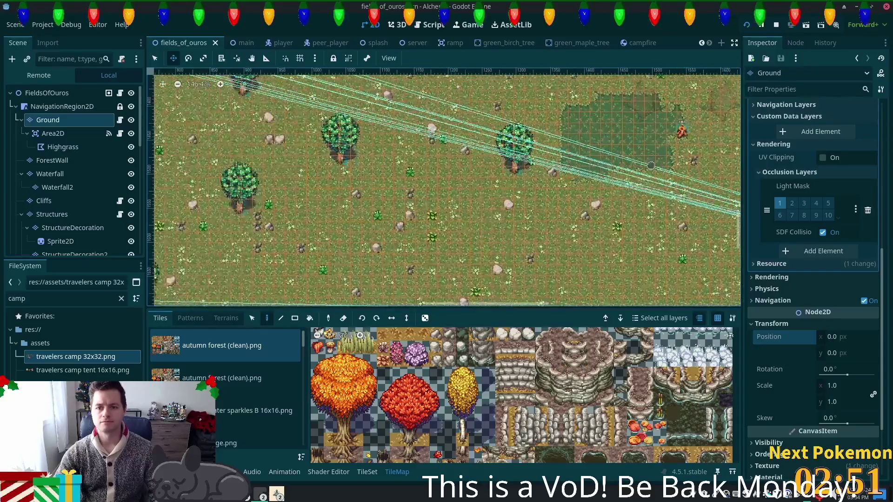
pyautogui.moveTo(637, 162); pyautogui.dragTo(410, 240)
pyautogui.scroll(1, 409, 241)
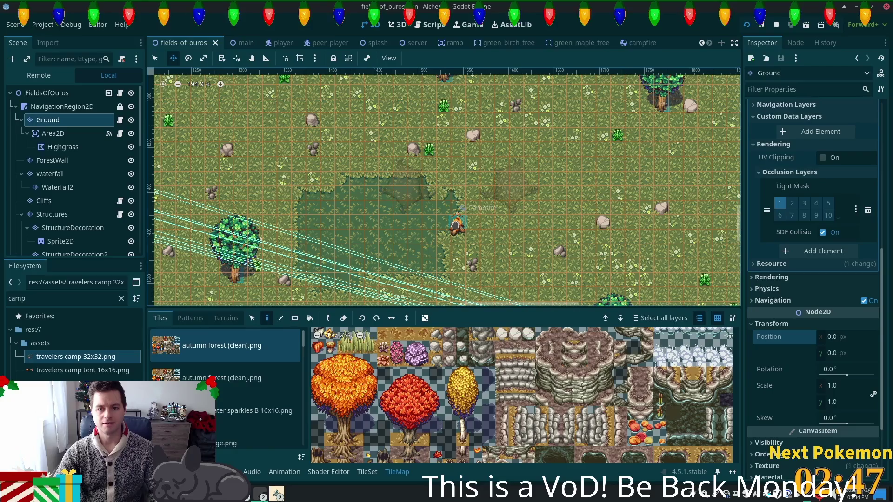
pyautogui.scroll(-10, 130, 233)
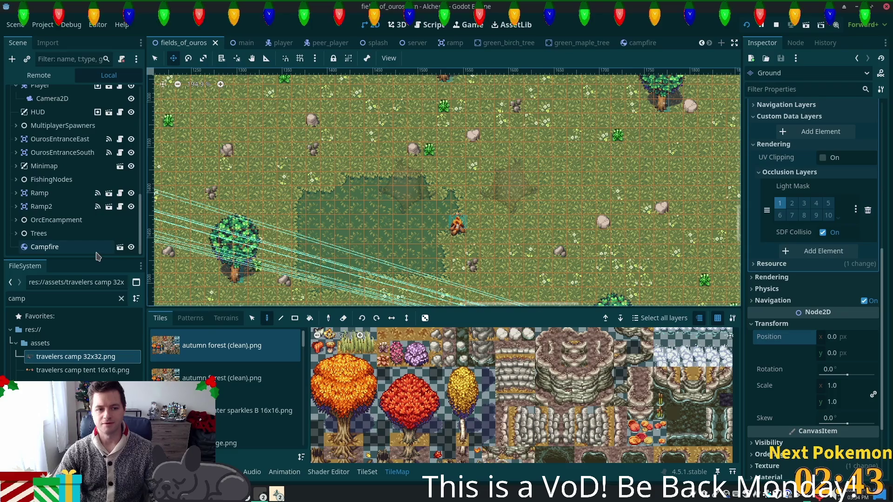
pyautogui.click(98, 253)
pyautogui.hotkey('ctrl', 's')
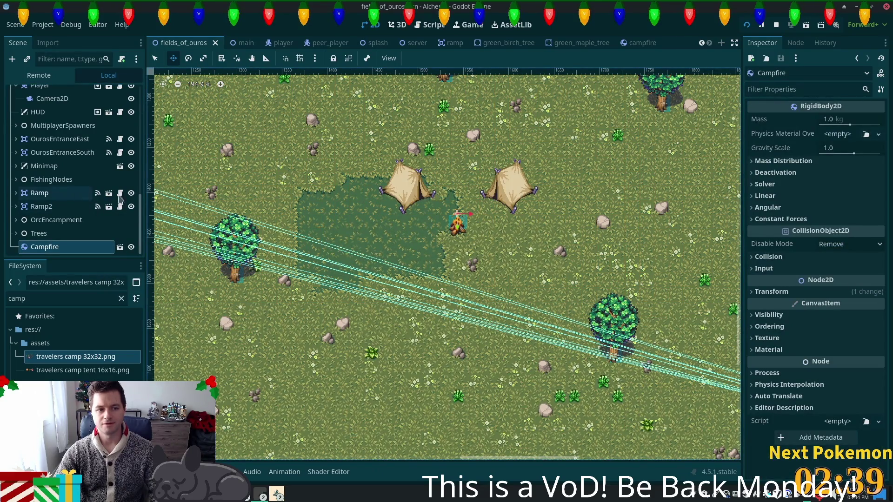
pyautogui.scroll(15, 93, 209)
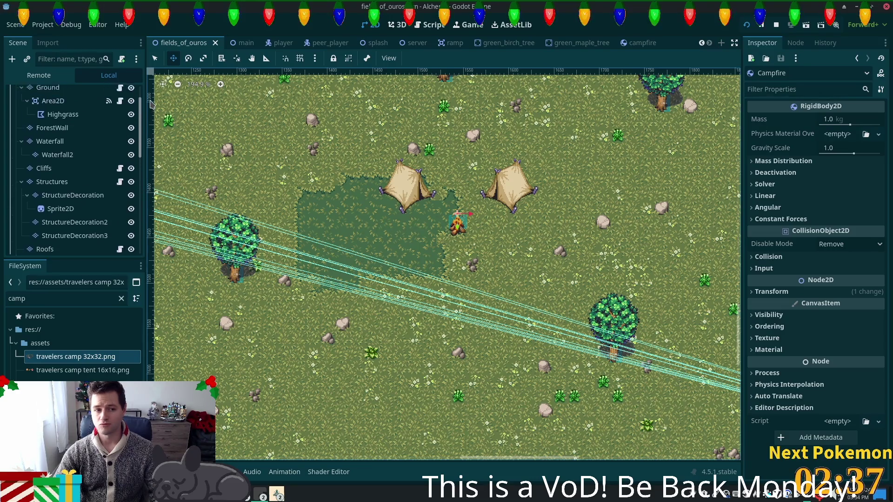
pyautogui.click(52, 214)
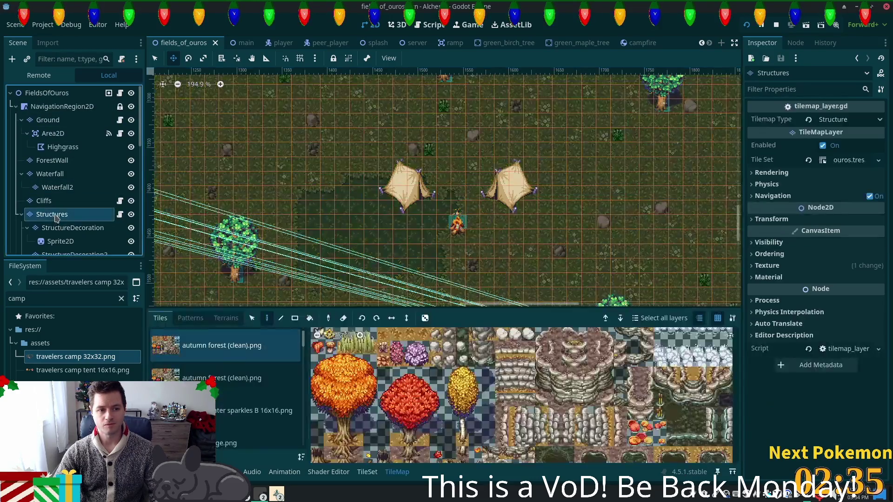
pyautogui.scroll(1, 339, 233)
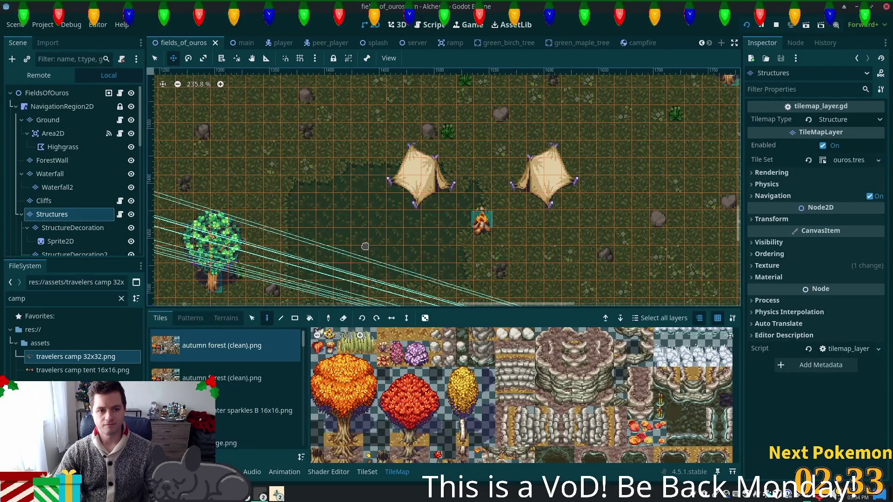
pyautogui.scroll(-3, 69, 210)
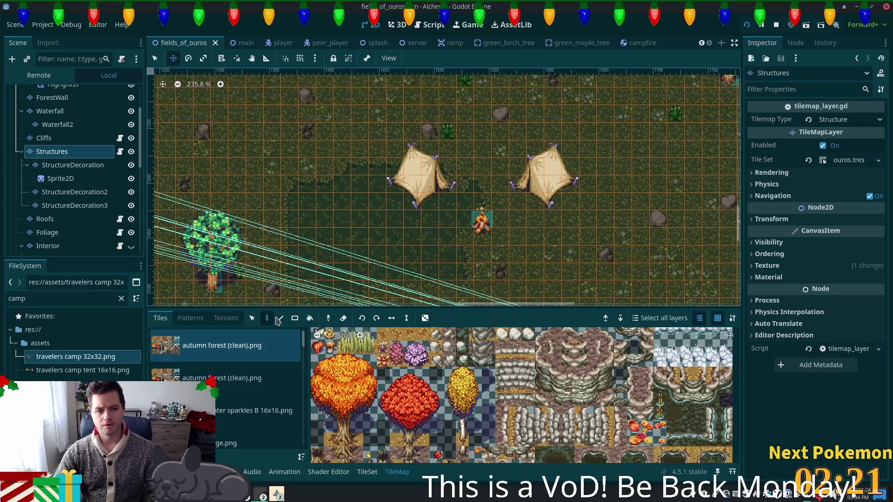
# Select both tents' tiles and shift the Structures layer to the left.
pyautogui.press('s')
pyautogui.press('q')
pyautogui.moveTo(335, 106); pyautogui.dragTo(547, 211)
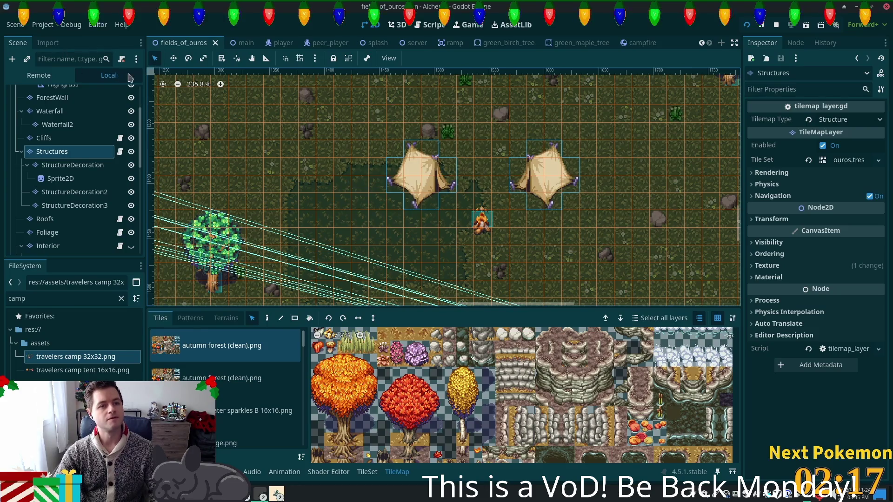
pyautogui.click(173, 59)
pyautogui.moveTo(378, 127)
pyautogui.mouseDown()
pyautogui.moveTo(255, 127)
pyautogui.moveTo(277, 126)
pyautogui.moveTo(284, 152)
pyautogui.mouseUp()
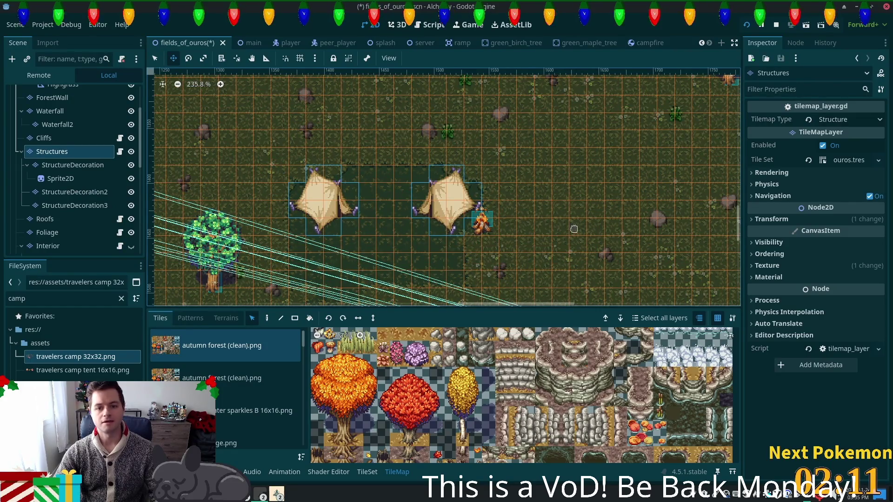
# Center the Campfire in the clearing between the tents, save, and open the campfire scene's collision shape.
pyautogui.moveTo(437, 163); pyautogui.dragTo(528, 102)
pyautogui.scroll(2, 567, 158)
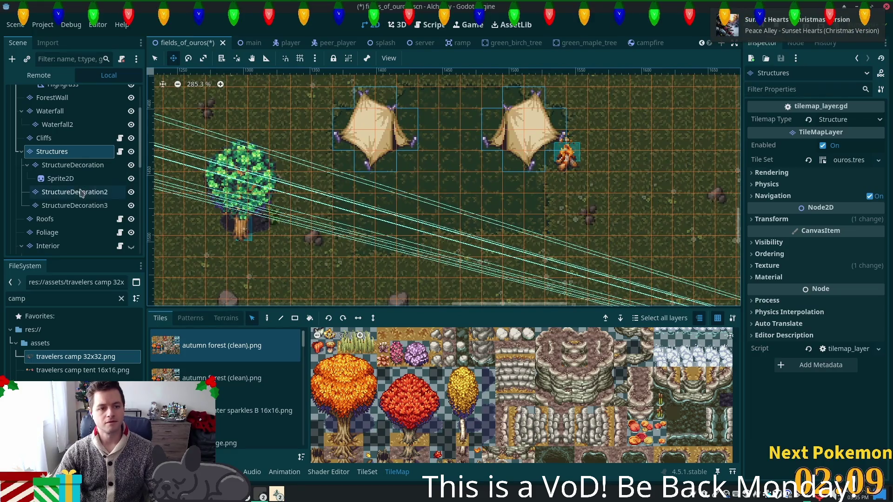
pyautogui.scroll(-8, 70, 195)
pyautogui.click(47, 249)
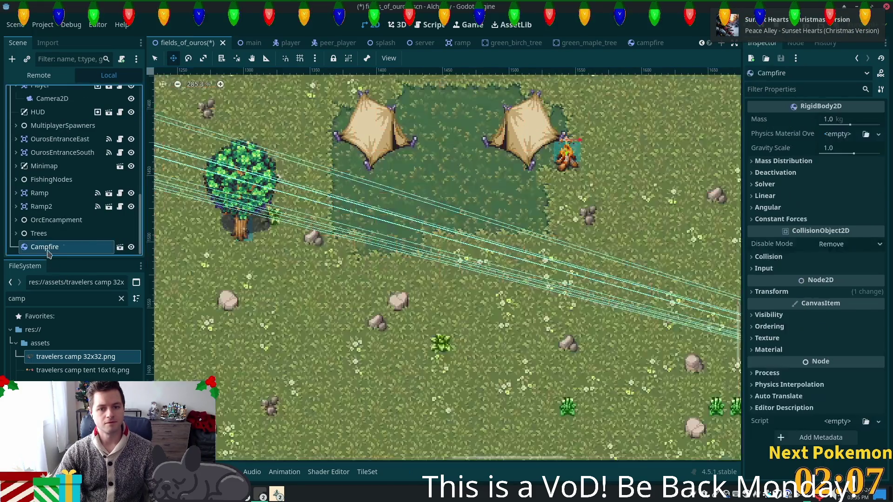
pyautogui.moveTo(576, 156)
pyautogui.mouseDown()
pyautogui.moveTo(543, 185)
pyautogui.moveTo(429, 194)
pyautogui.moveTo(460, 188)
pyautogui.mouseUp()
pyautogui.hotkey('ctrl', 's')
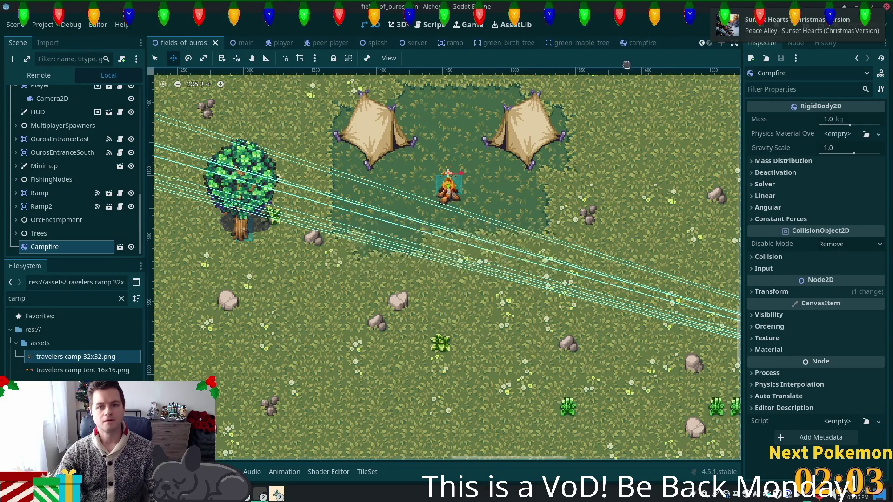
pyautogui.doubleClick(448, 189)
pyautogui.click(93, 108)
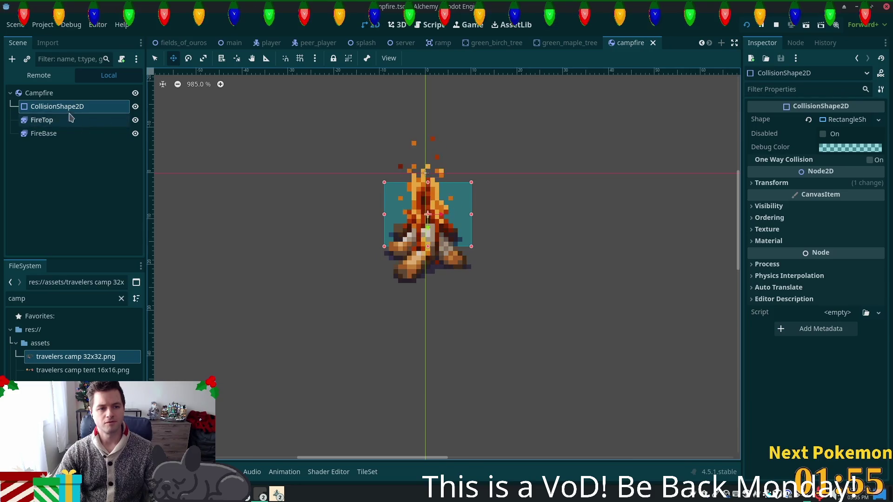
# Raise the CollisionShape2D, FireTop and FireBase together, save campfire.tscn, and return to fields_of_ouros.
pyautogui.click(45, 119)
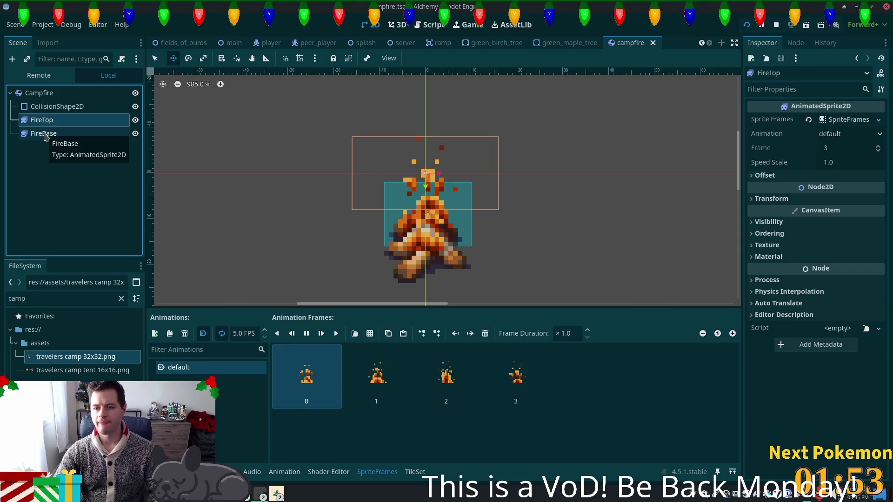
pyautogui.click(46, 136)
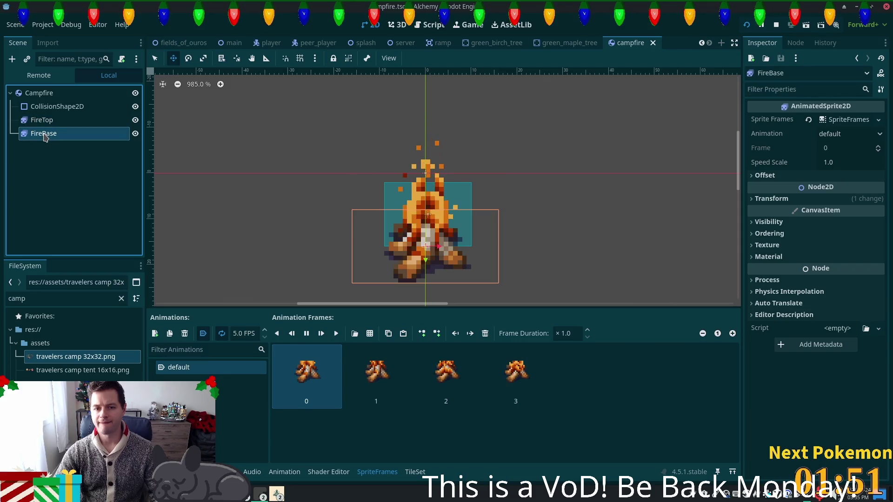
pyautogui.click(46, 106)
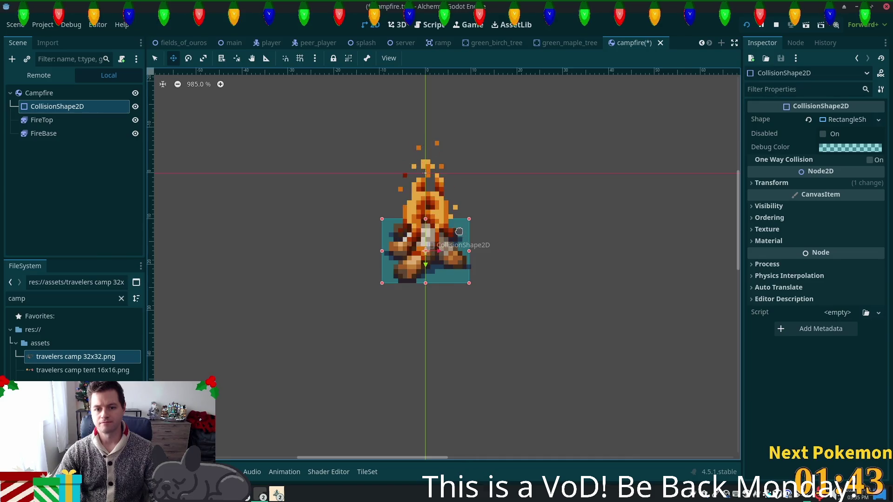
pyautogui.keyDown('shift'); pyautogui.click(47, 134); pyautogui.keyUp('shift')
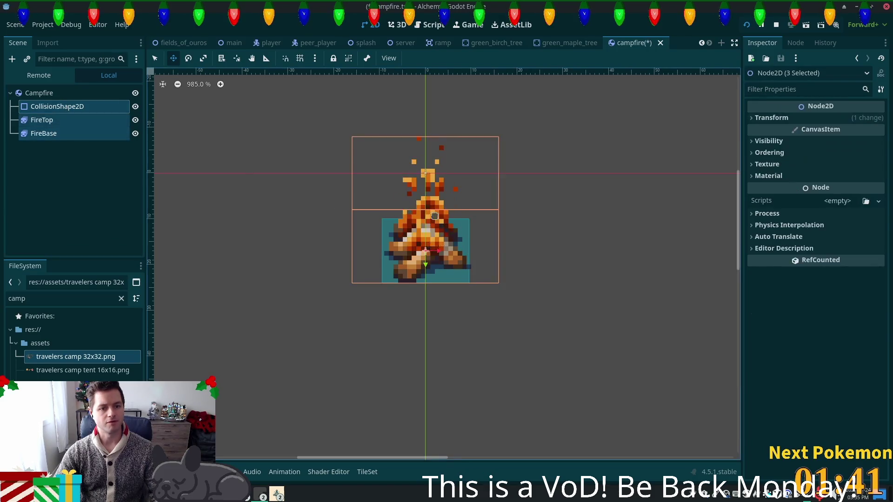
pyautogui.moveTo(469, 256)
pyautogui.mouseDown()
pyautogui.moveTo(474, 194)
pyautogui.moveTo(475, 203)
pyautogui.mouseUp()
pyautogui.hotkey('ctrl', 's')
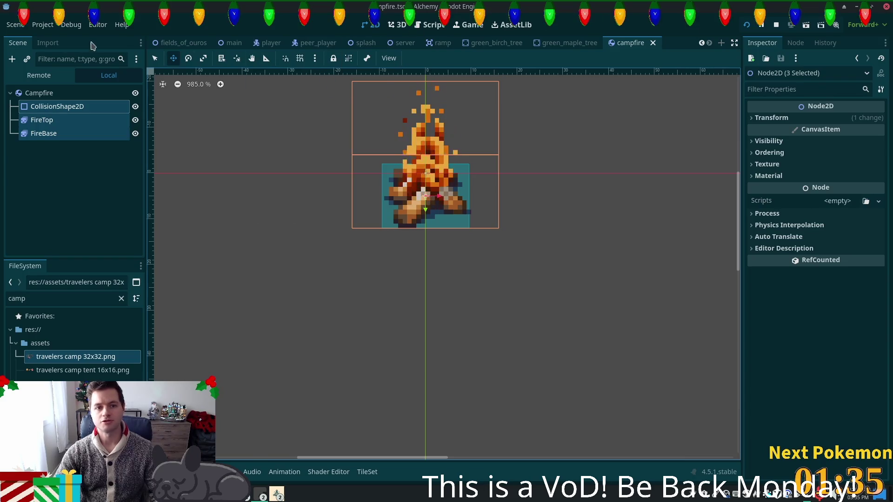
pyautogui.click(181, 42)
pyautogui.scroll(-2, 404, 252)
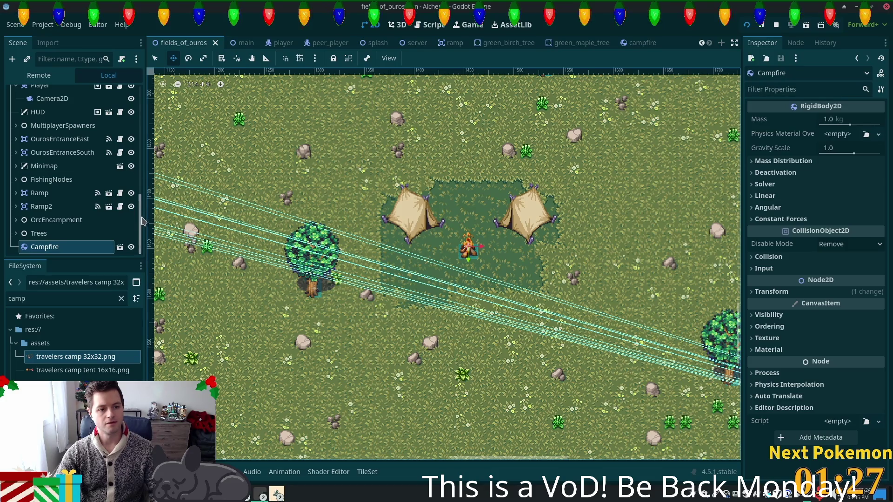
# Review the Ground layer's Visibility and Ordering settings, then run the project to test the camp.
pyautogui.scroll(10, 70, 163)
pyautogui.click(61, 106)
pyautogui.click(54, 121)
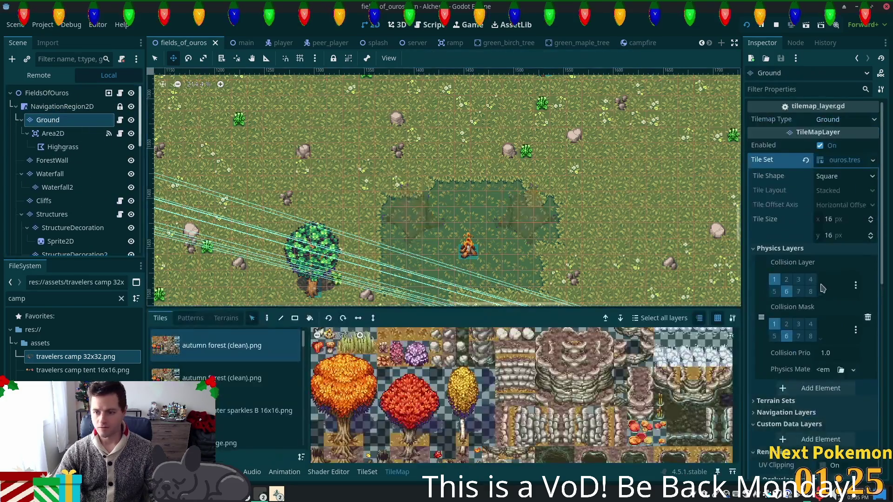
pyautogui.scroll(-5, 814, 302)
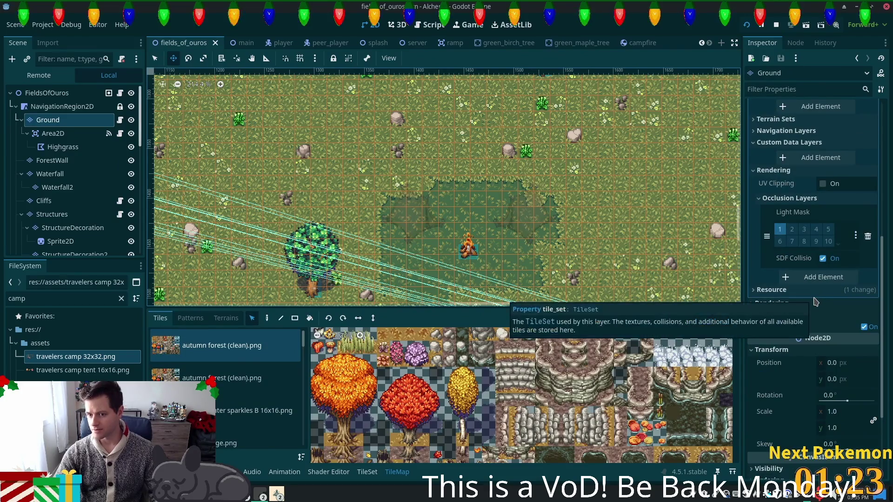
pyautogui.scroll(-5, 814, 302)
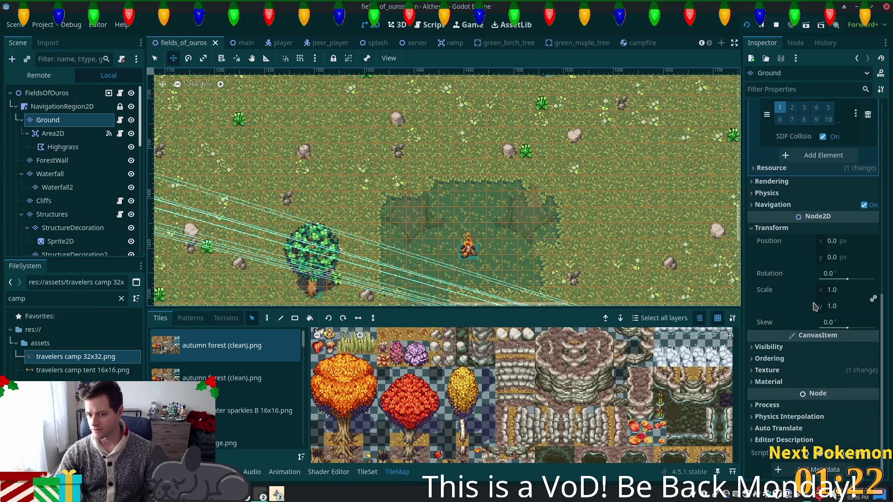
pyautogui.click(763, 348)
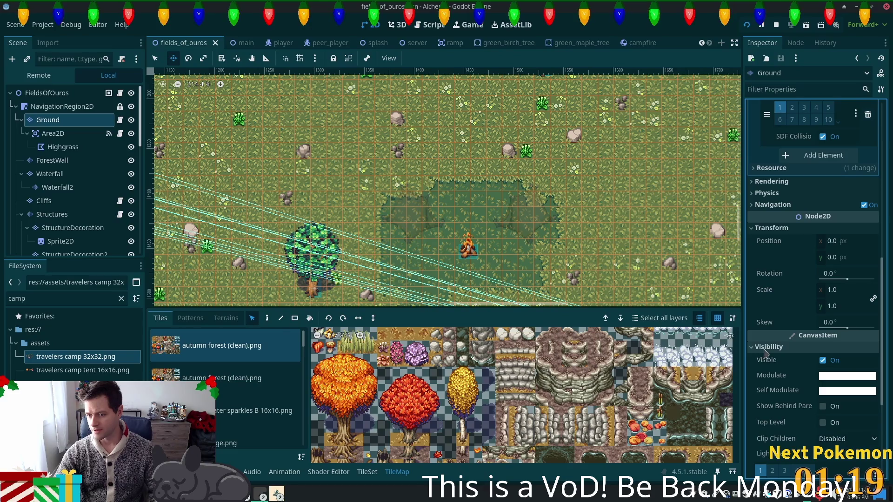
pyautogui.scroll(-5, 767, 353)
pyautogui.click(769, 358)
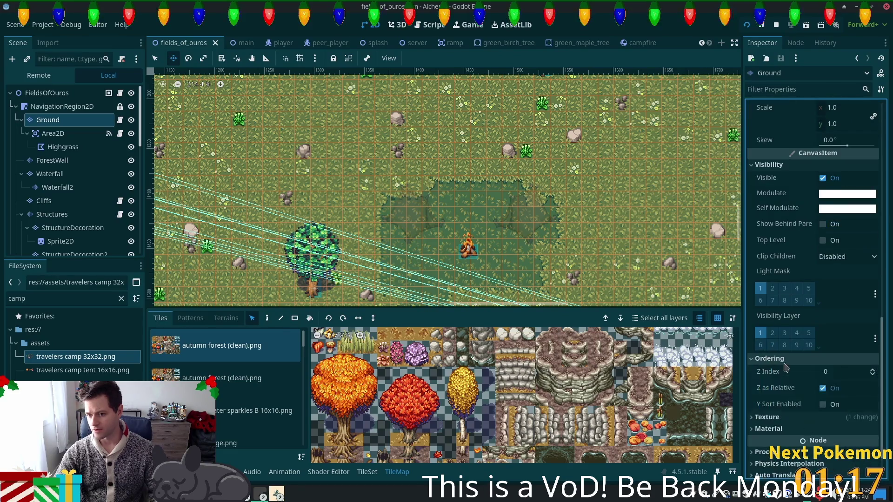
pyautogui.scroll(-2, 786, 369)
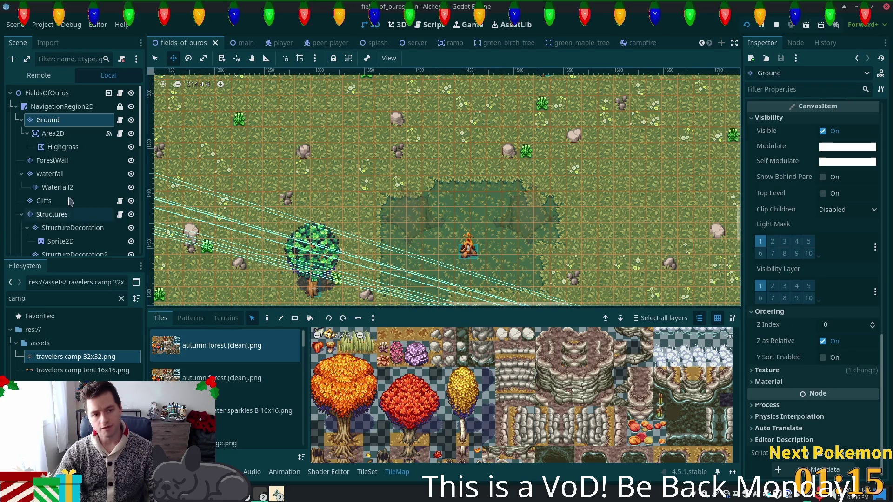
pyautogui.scroll(-1, 141, 136)
pyautogui.scroll(-5, 140, 136)
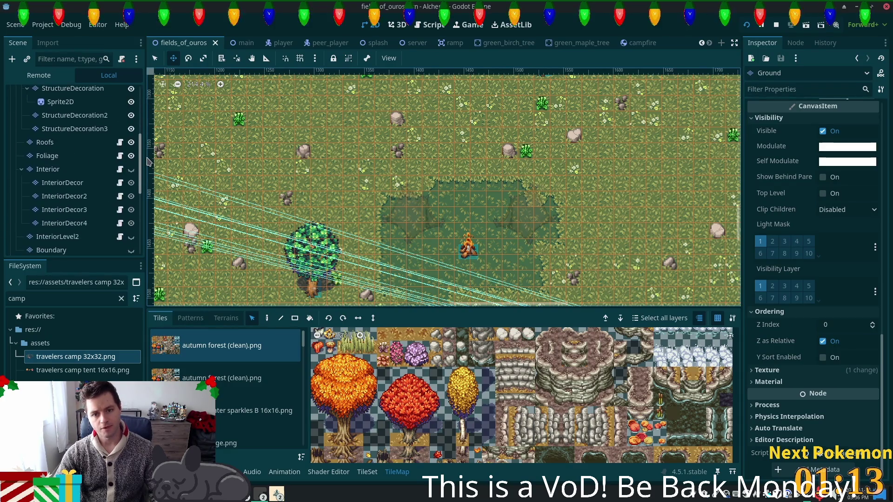
pyautogui.click(746, 26)
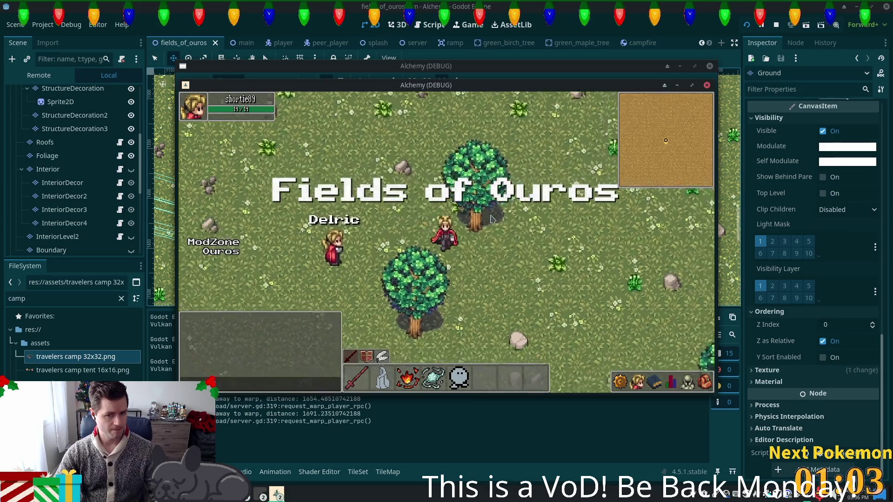
# Walk the player south and east to the tents in the running game, then stop it.
pyautogui.press('Down')
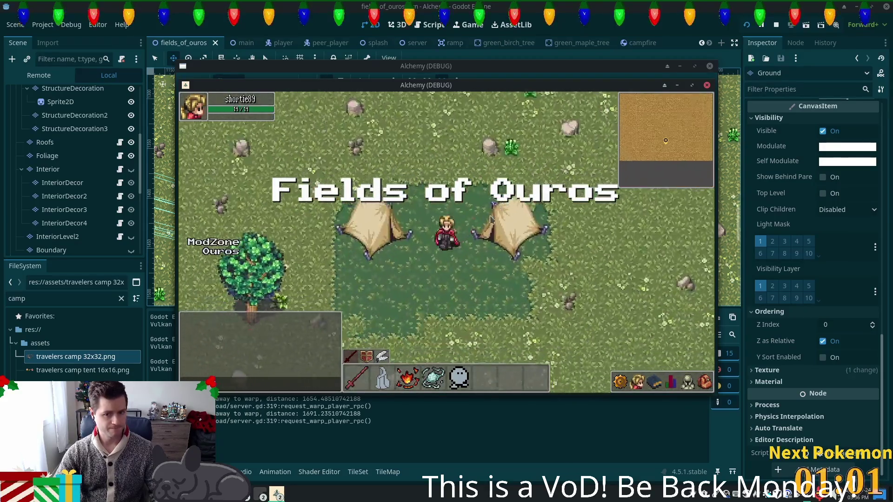
pyautogui.press('Right')
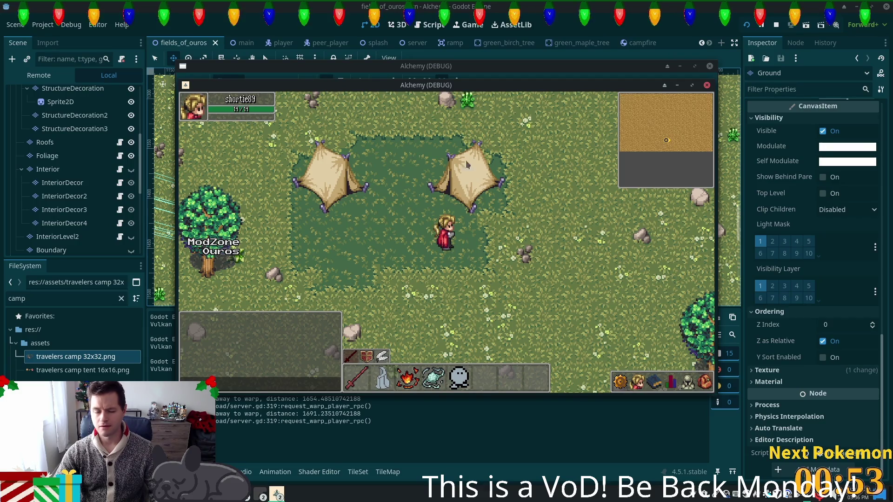
pyautogui.press('F8')
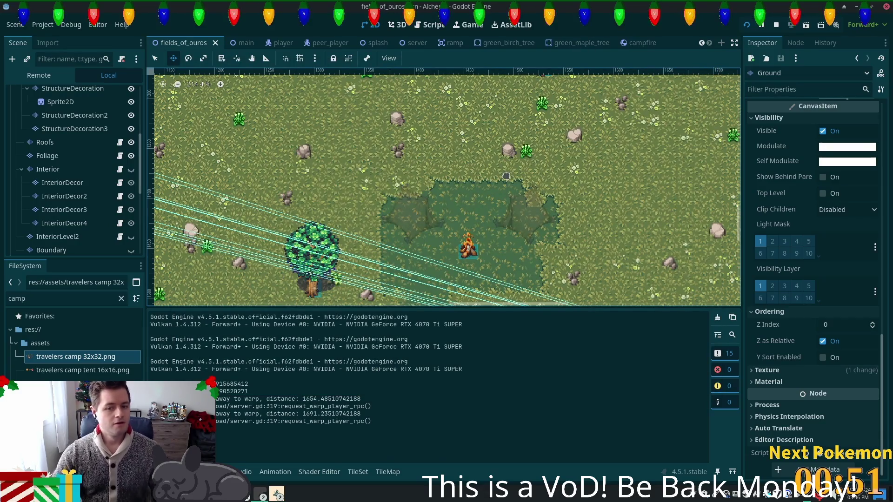
# Expand FieldsOfOuros in the Remote scene tree and select the running Campfire node.
pyautogui.scroll(-5, 108, 187)
pyautogui.scroll(-3, 108, 188)
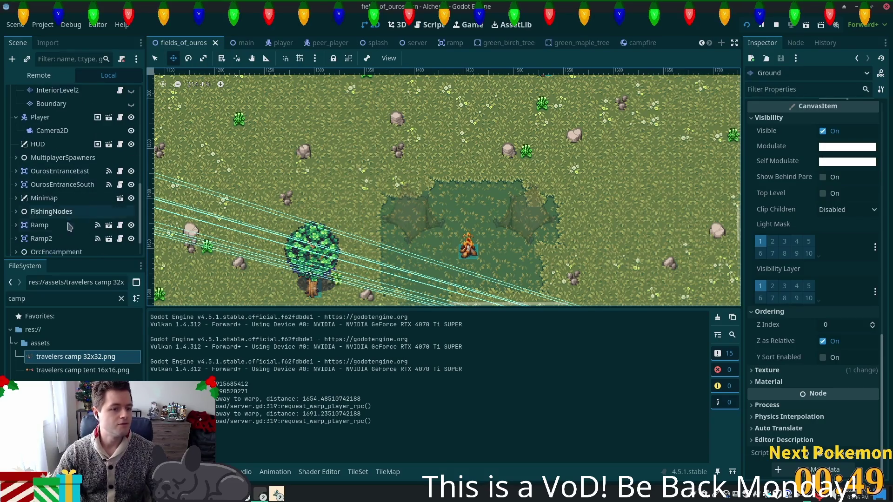
pyautogui.click(75, 219)
pyautogui.click(78, 245)
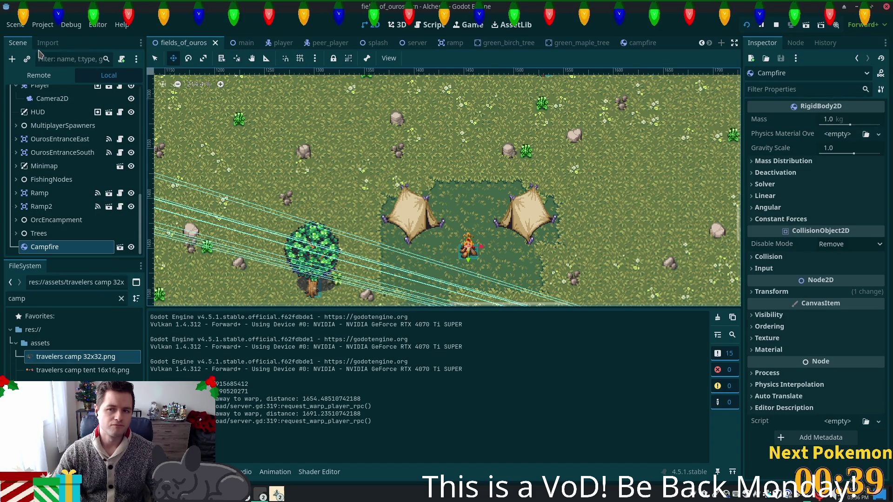
pyautogui.click(39, 75)
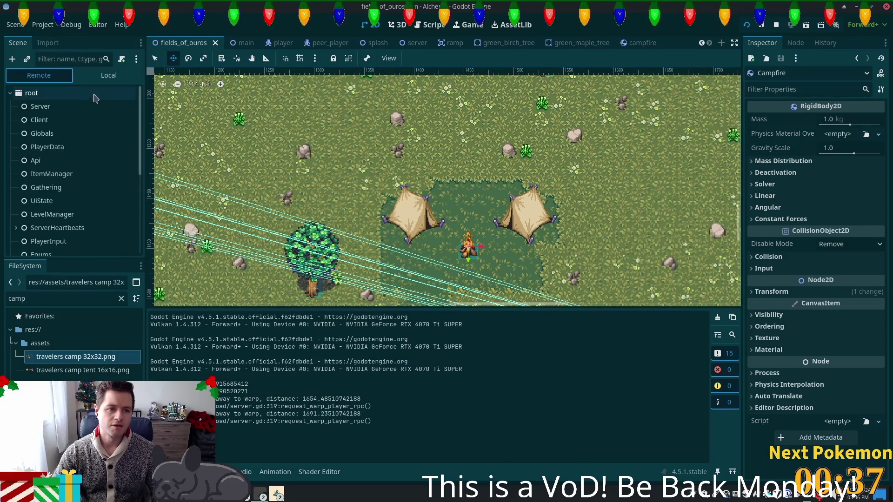
pyautogui.scroll(-5, 116, 237)
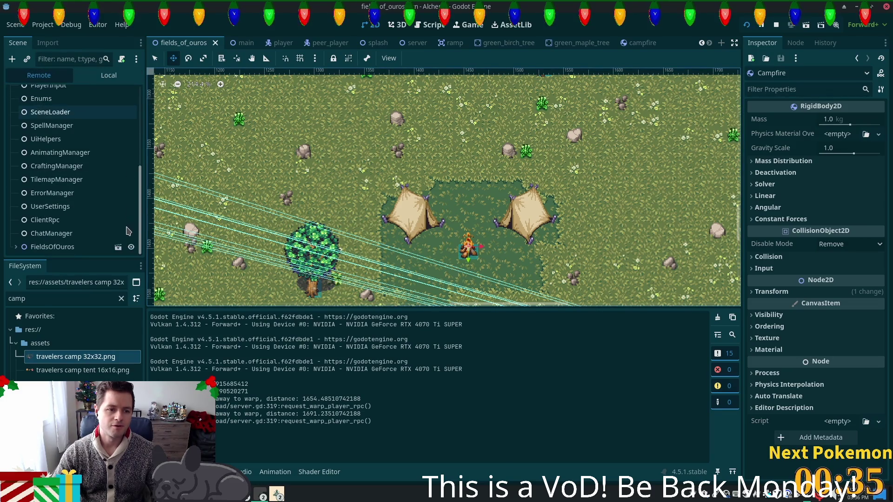
pyautogui.click(119, 246)
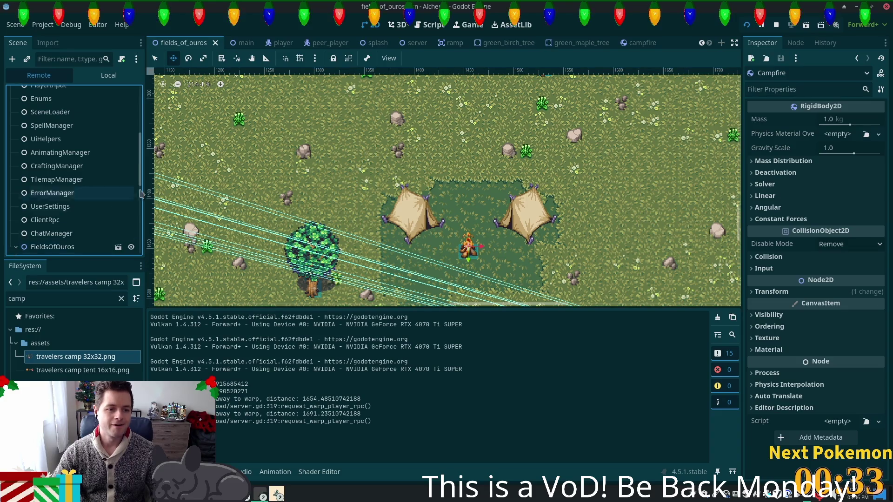
pyautogui.moveTo(137, 175); pyautogui.dragTo(137, 266)
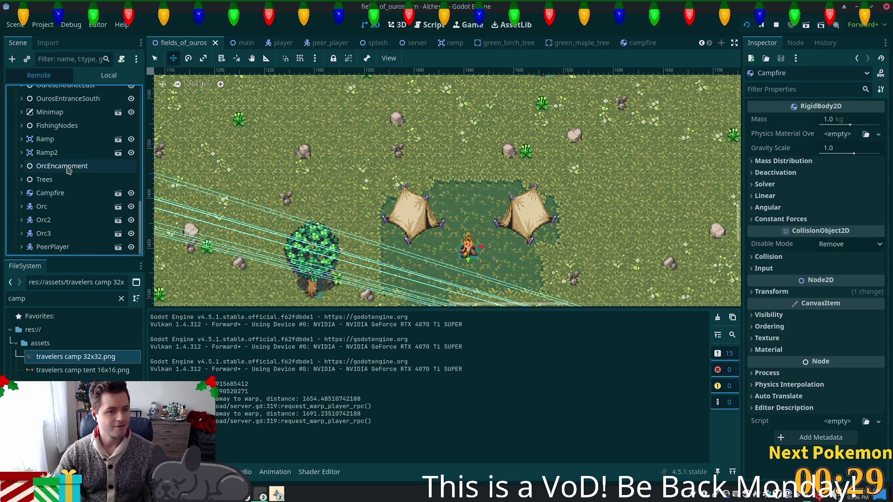
pyautogui.click(49, 193)
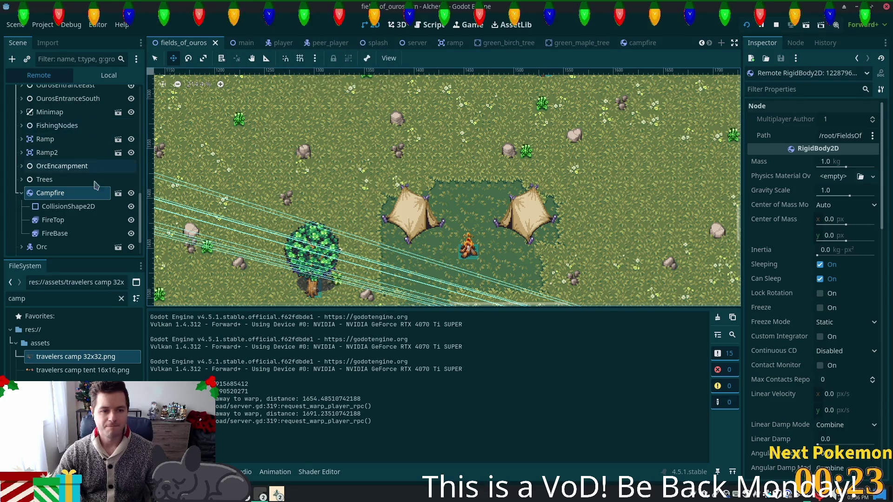
# Set the running Campfire's CanvasItem Z Index to 6.
pyautogui.scroll(-1, 96, 185)
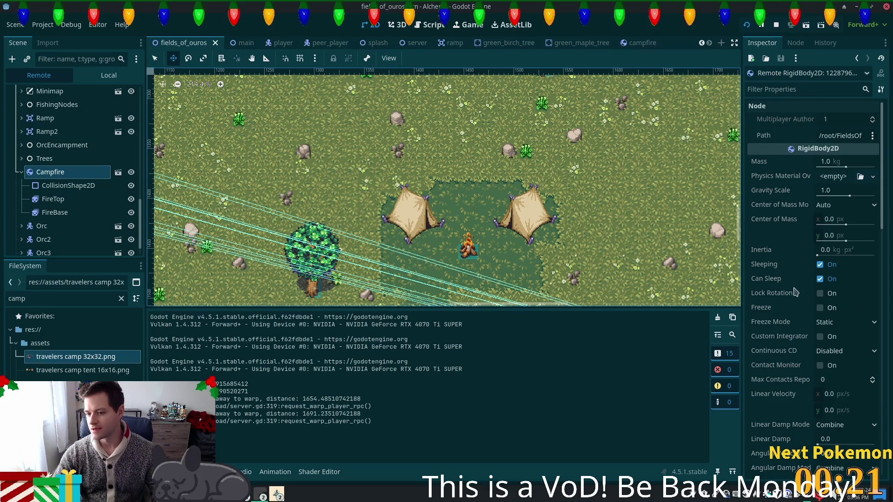
pyautogui.scroll(-5, 788, 248)
pyautogui.scroll(4, 792, 251)
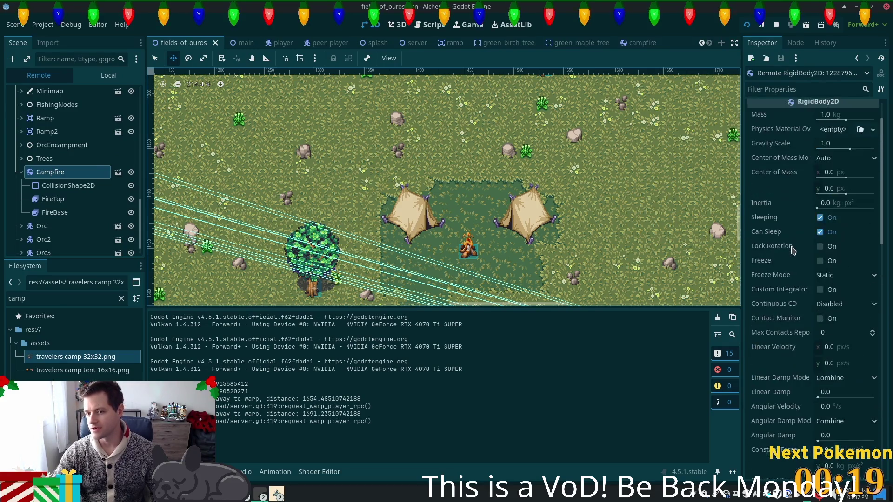
pyautogui.scroll(-9, 793, 252)
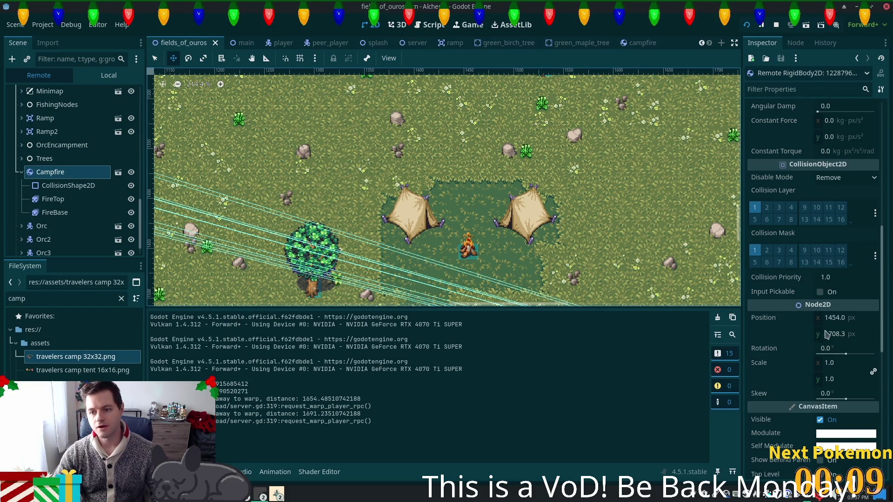
pyautogui.scroll(-5, 821, 338)
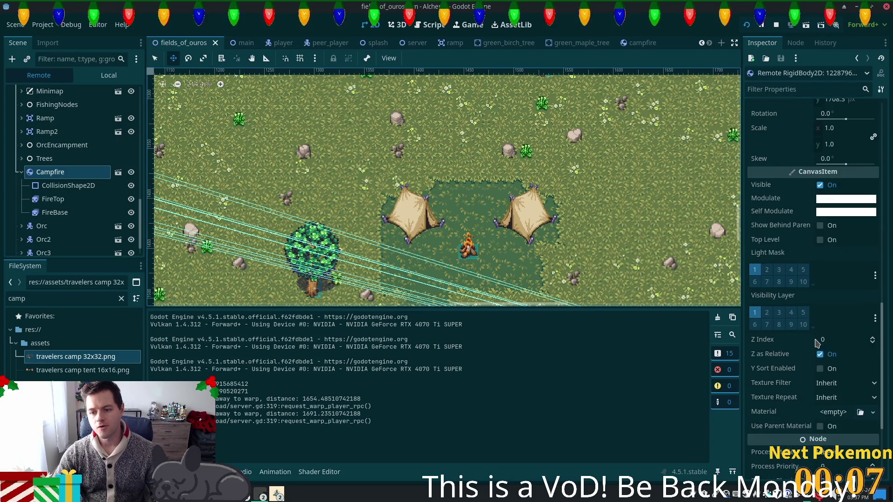
pyautogui.scroll(-2, 817, 342)
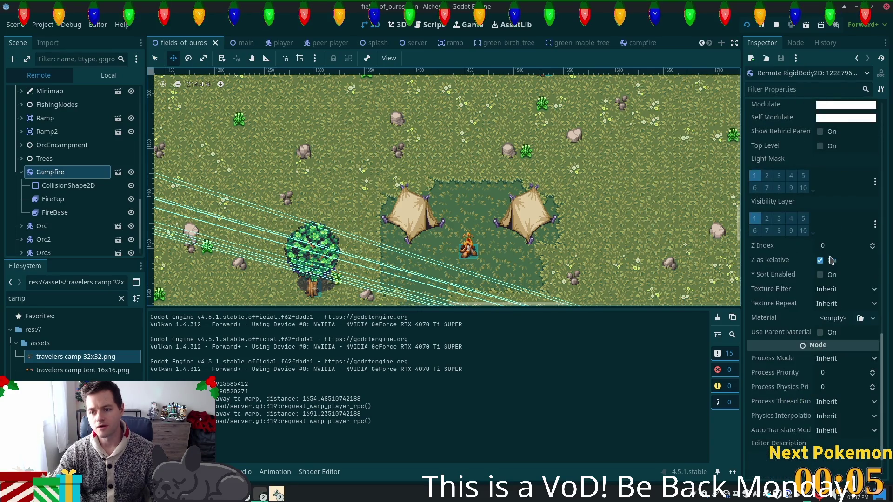
pyautogui.click(841, 245)
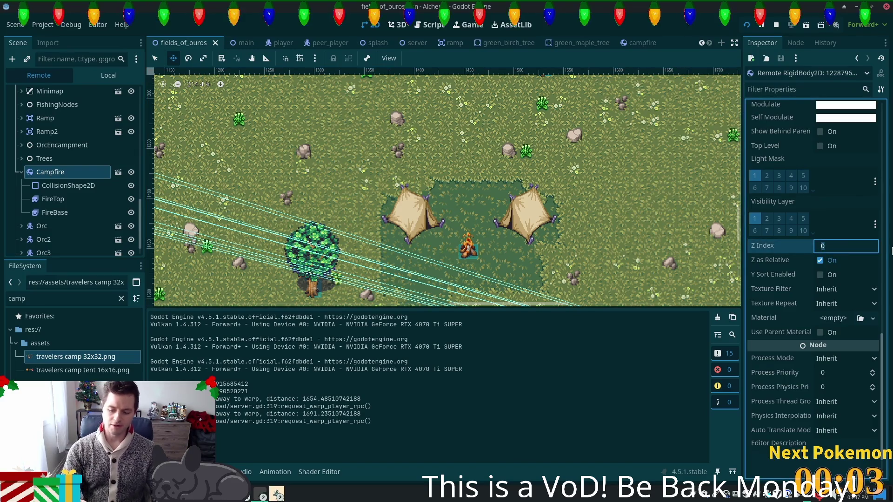
pyautogui.write('6')
pyautogui.hotkey('ctrl', 's')
pyautogui.press('Tab')
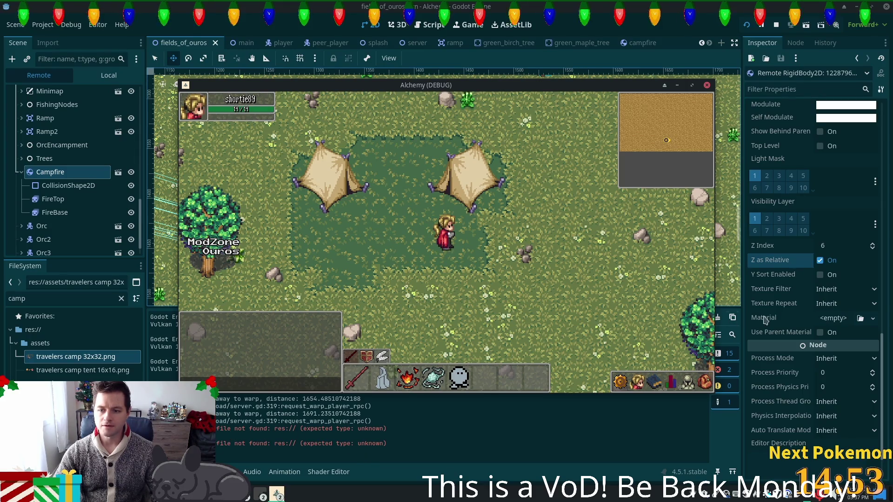
# Lower the Campfire's Z Index to 1 and relaunch the game.
pyautogui.click(838, 242)
pyautogui.write('1')
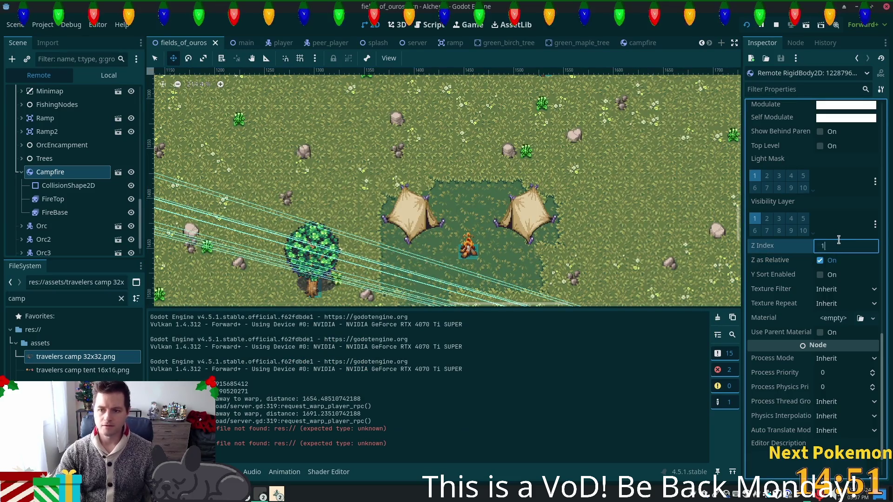
pyautogui.press('Tab')
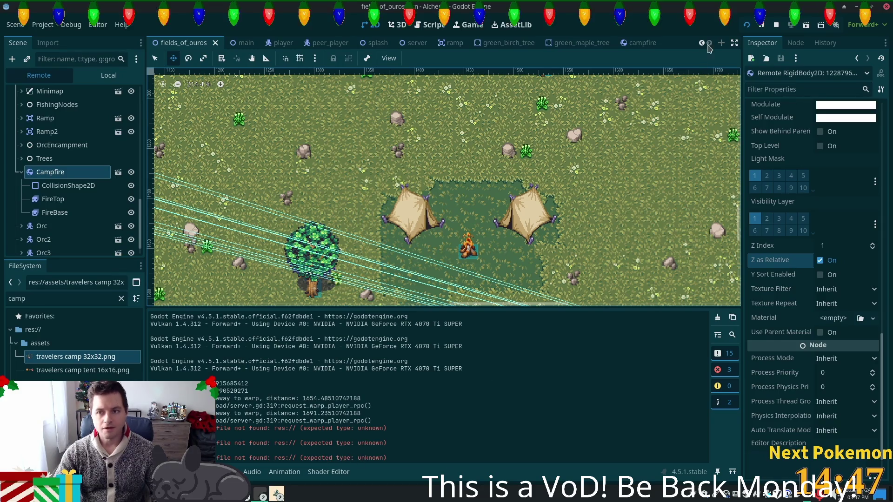
pyautogui.click(750, 25)
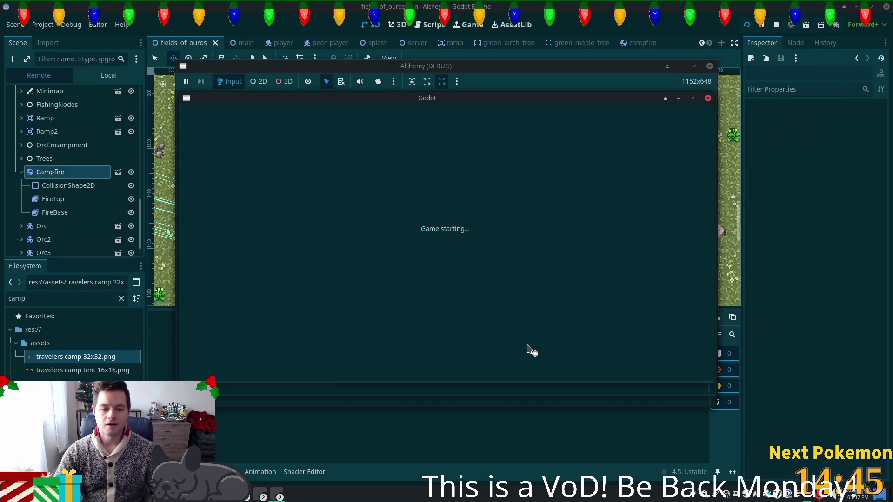
# Review the navigation-mesh errors logged in debugger Sessions 1, 2 and 3.
pyautogui.click(215, 423)
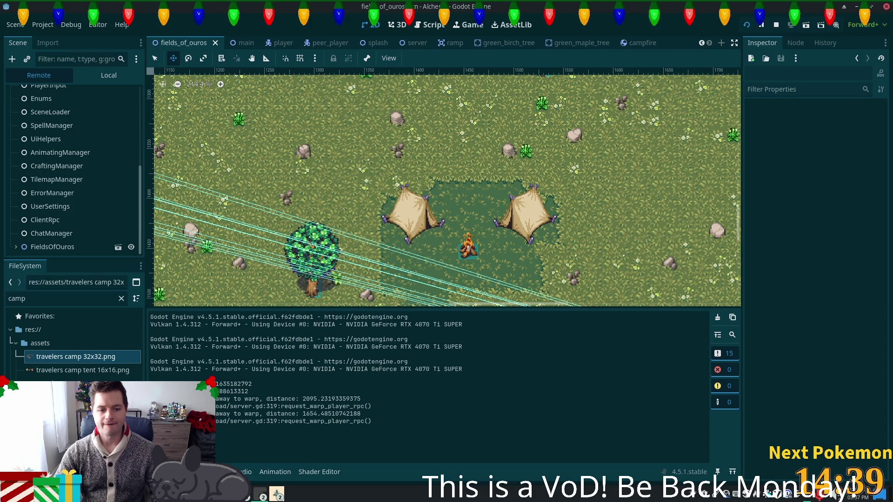
pyautogui.click(215, 331)
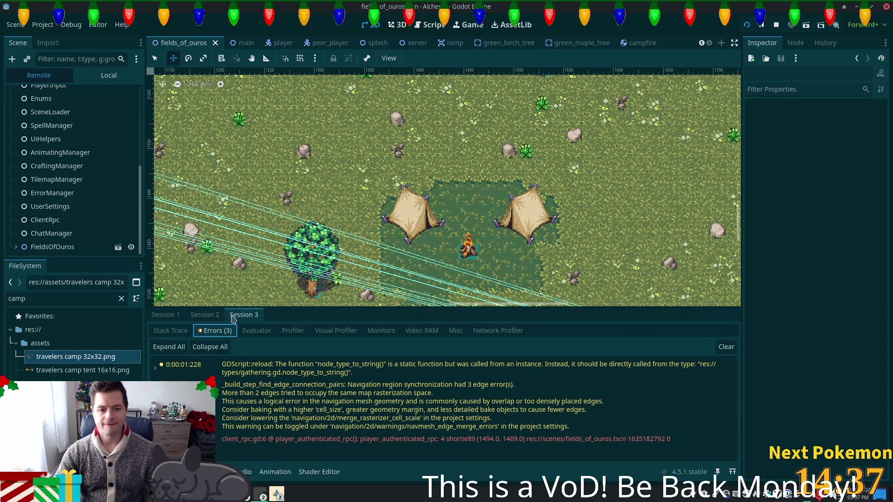
pyautogui.click(201, 316)
pyautogui.click(165, 315)
pyautogui.click(192, 317)
pyautogui.click(163, 316)
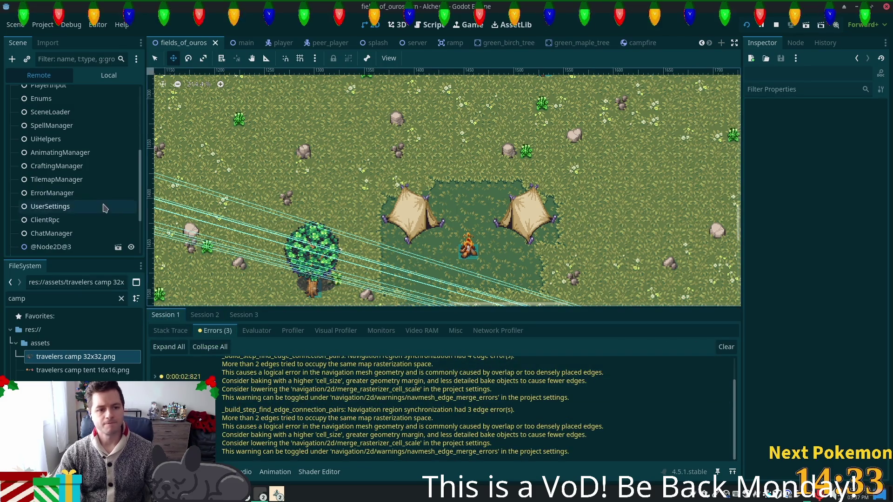
# Inspect the live UserSettings node, then select Campfire in the Local scene tree.
pyautogui.click(104, 208)
pyautogui.scroll(-3, 104, 207)
pyautogui.click(108, 75)
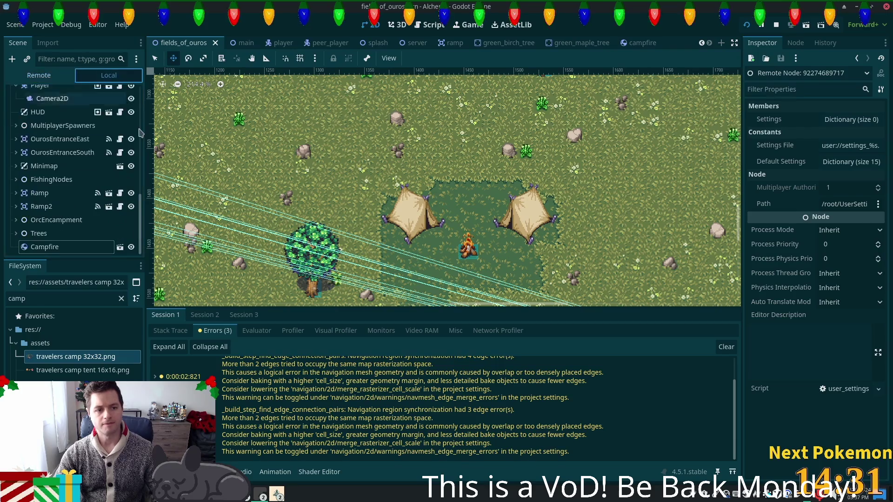
pyautogui.click(45, 246)
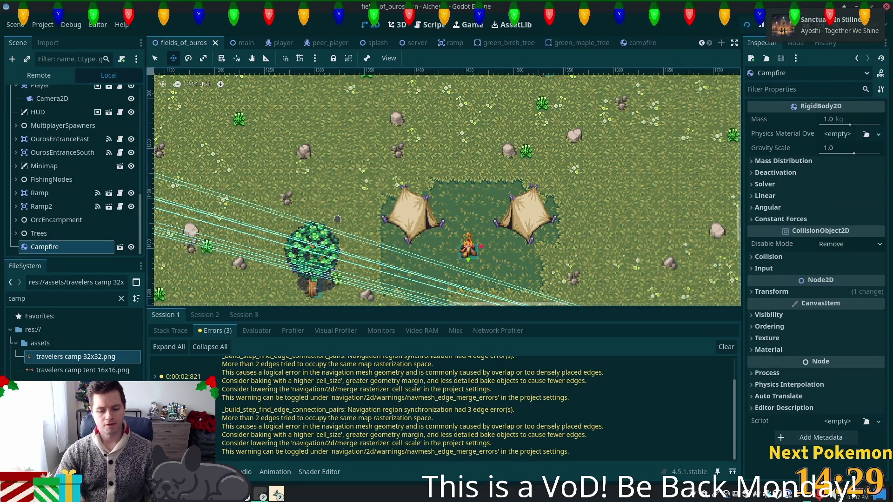
# Delete the old Campfire node and instance campfire.tscn under FieldsOfOuros.
pyautogui.press('Delete')
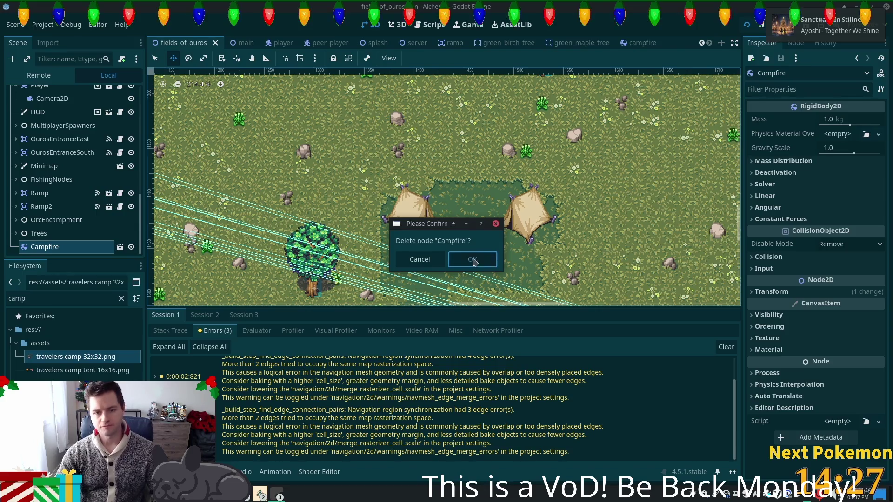
pyautogui.click(470, 259)
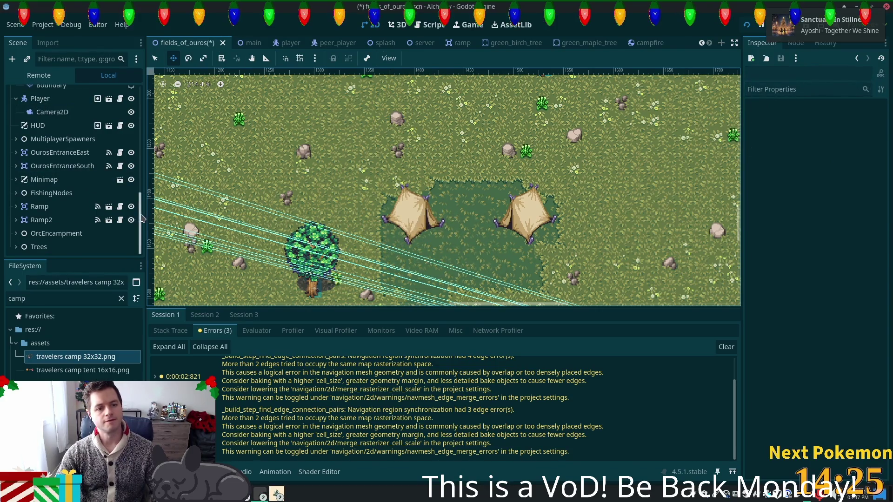
pyautogui.moveTo(140, 218); pyautogui.dragTo(134, 102)
pyautogui.click(44, 94)
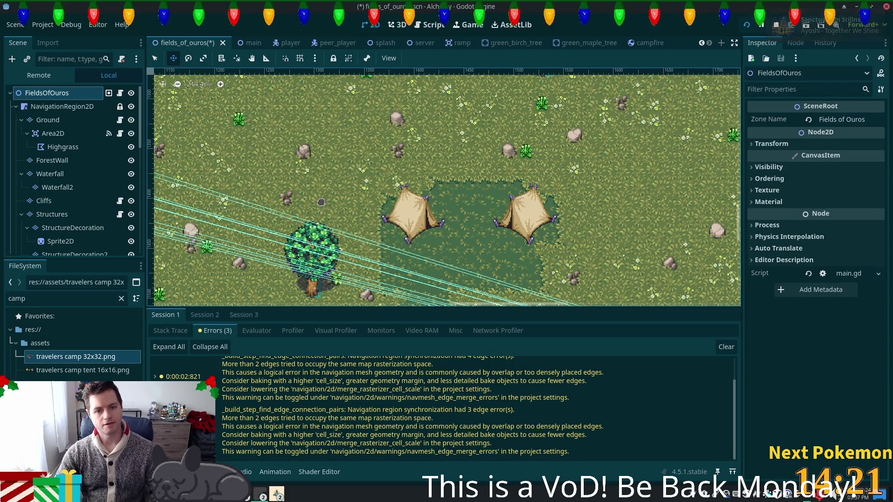
pyautogui.hotkey('ctrl', 'shift', 'o')
pyautogui.write('campfe')
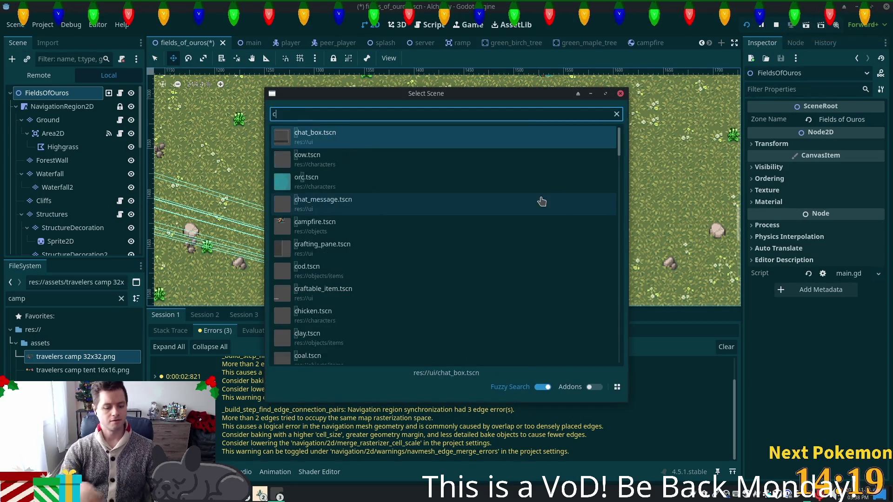
pyautogui.press('Return')
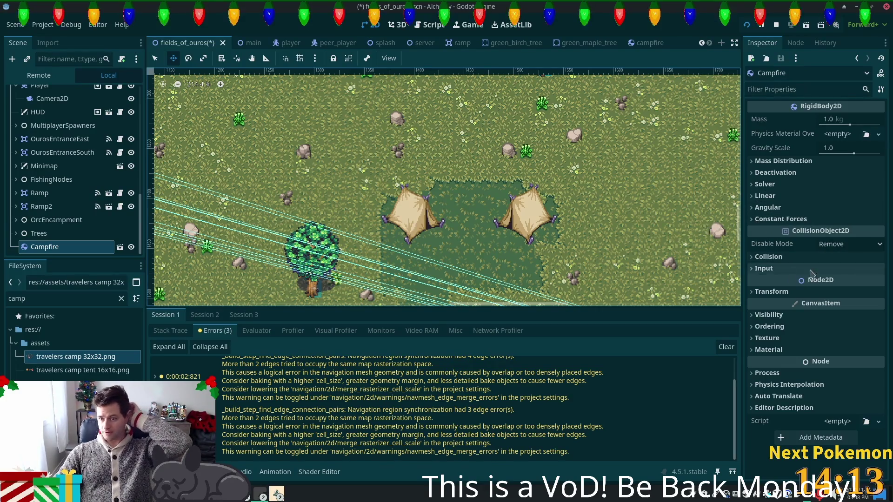
# Position the new Campfire at (1450, 1450), save the scene, and run the game.
pyautogui.click(771, 291)
pyautogui.click(835, 303)
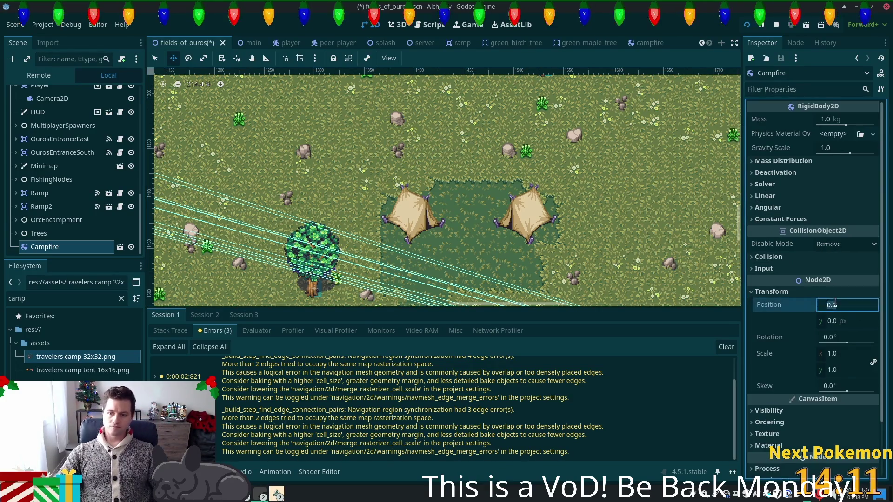
pyautogui.write('145')
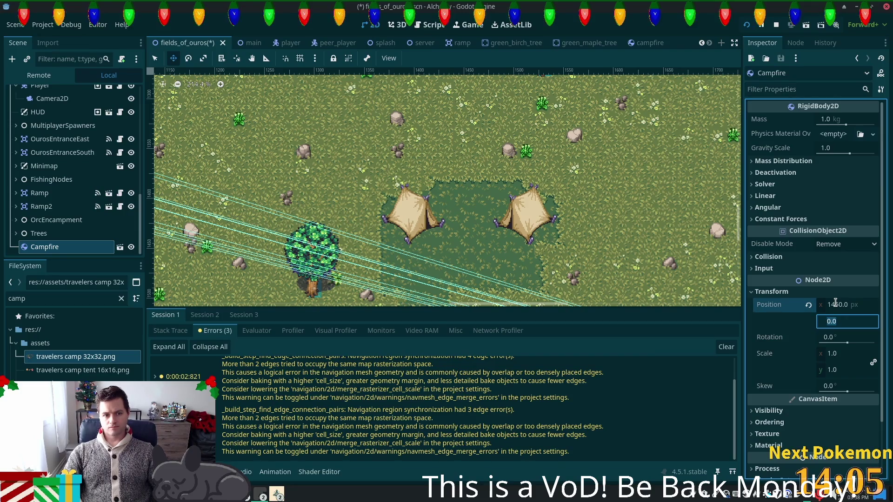
pyautogui.press('Tab')
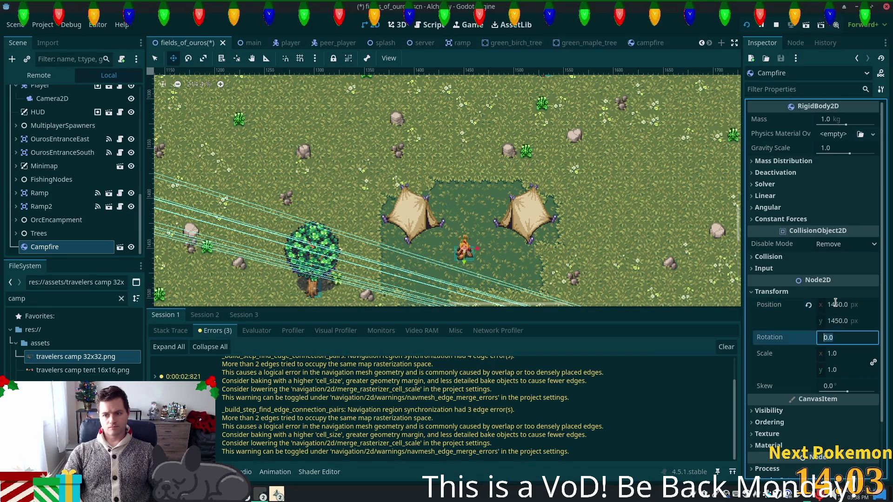
pyautogui.hotkey('ctrl', 's')
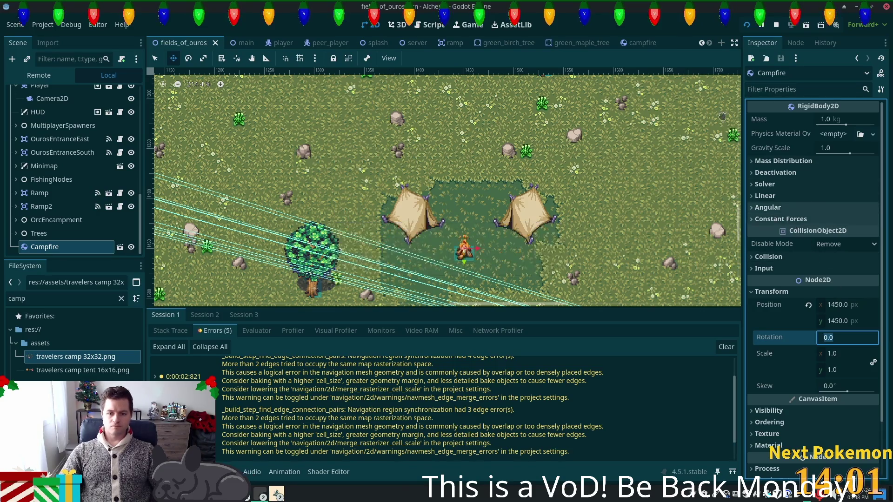
pyautogui.click(746, 25)
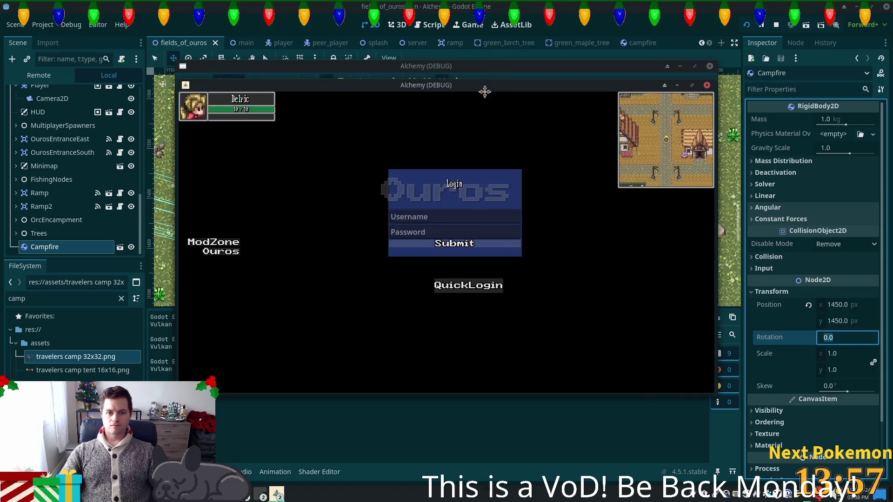
# Stop the running Alchemy debug game and bring up the quick file search.
pyautogui.moveTo(484, 90); pyautogui.dragTo(386, 134)
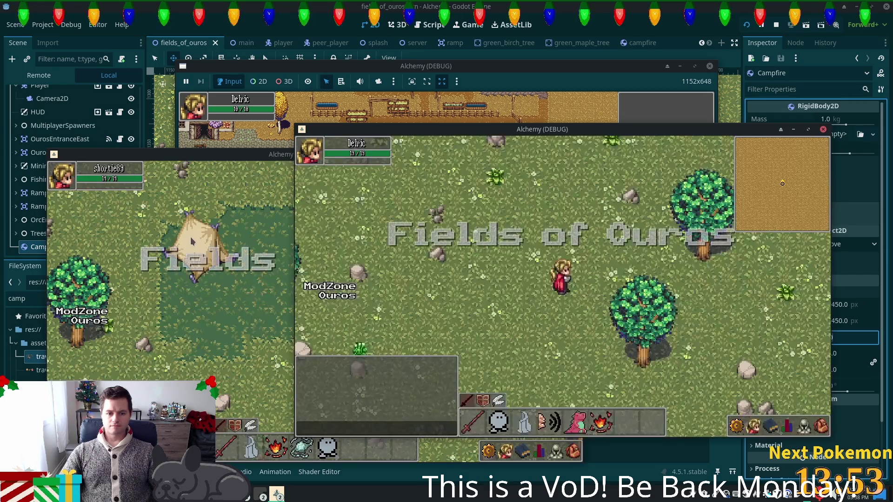
pyautogui.click(238, 300)
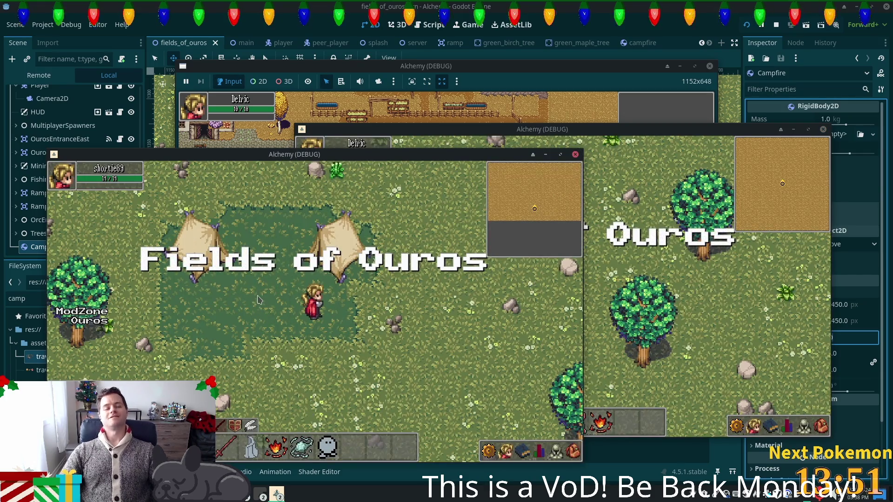
pyautogui.click(775, 23)
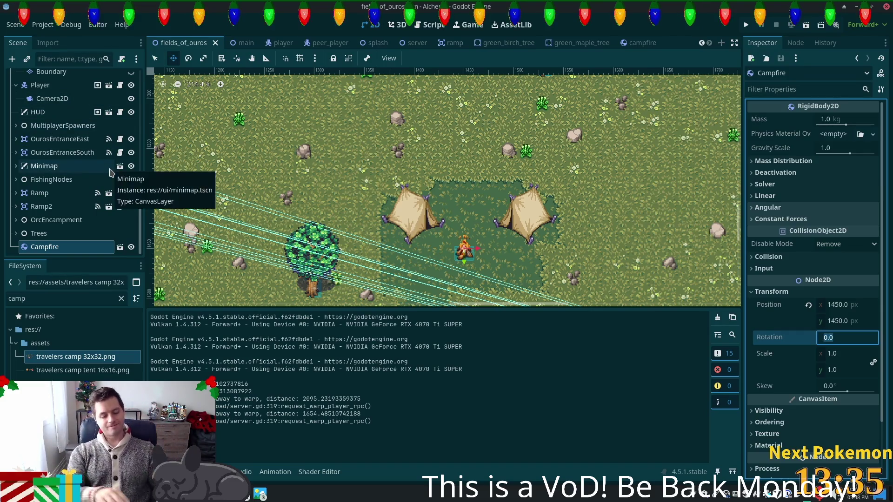
pyautogui.hotkey('alt', 'shift', 'o')
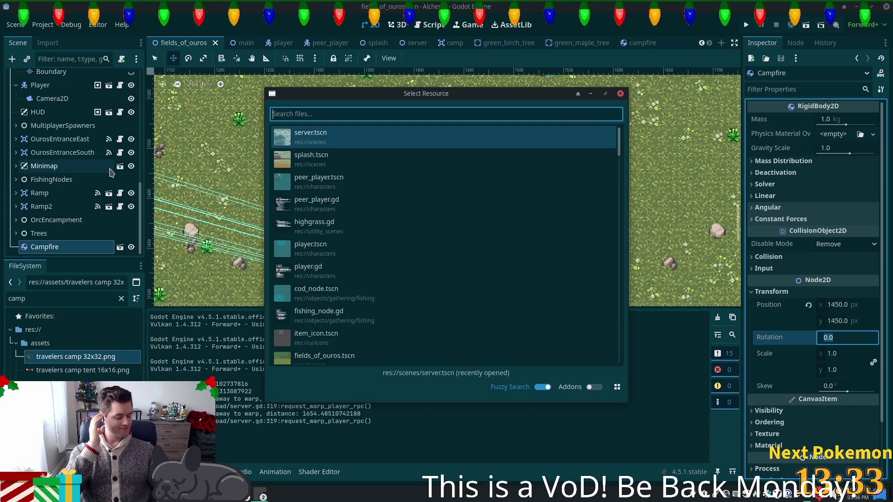
# Search for and open stone_deposit.tscn, then switch back to the campfire scene.
pyautogui.write('stone')
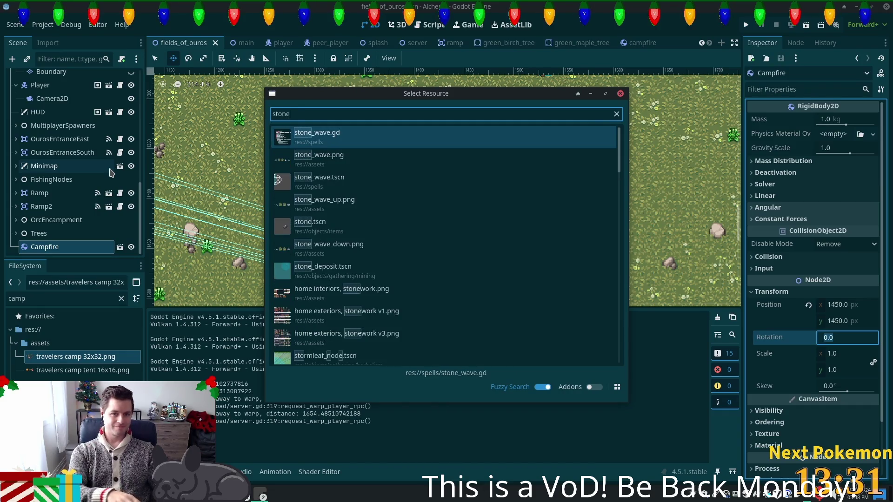
pyautogui.write('_')
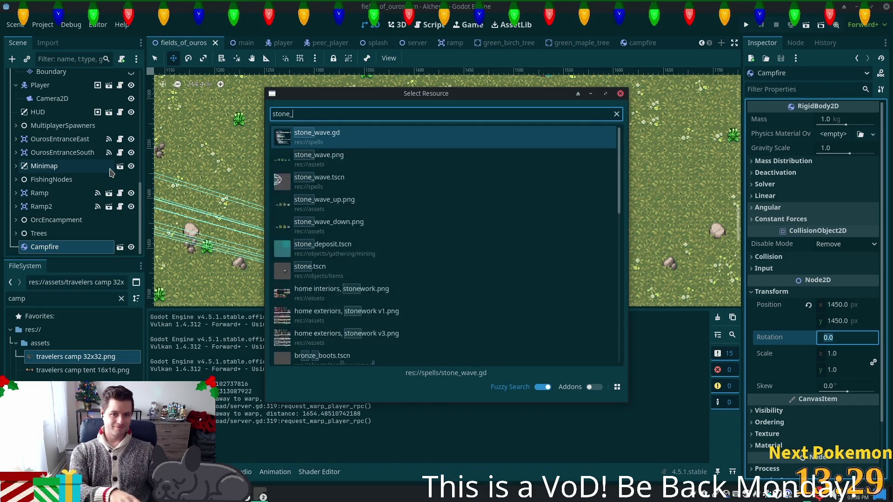
pyautogui.write('node')
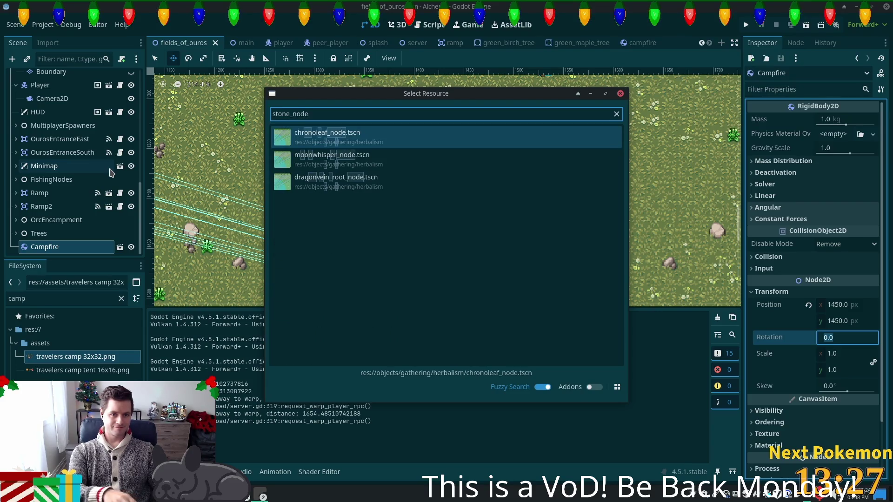
pyautogui.press('BackSpace')
pyautogui.press('BackSpace')
pyautogui.press('BackSpace')
pyautogui.write('deposit')
pyautogui.press('Return')
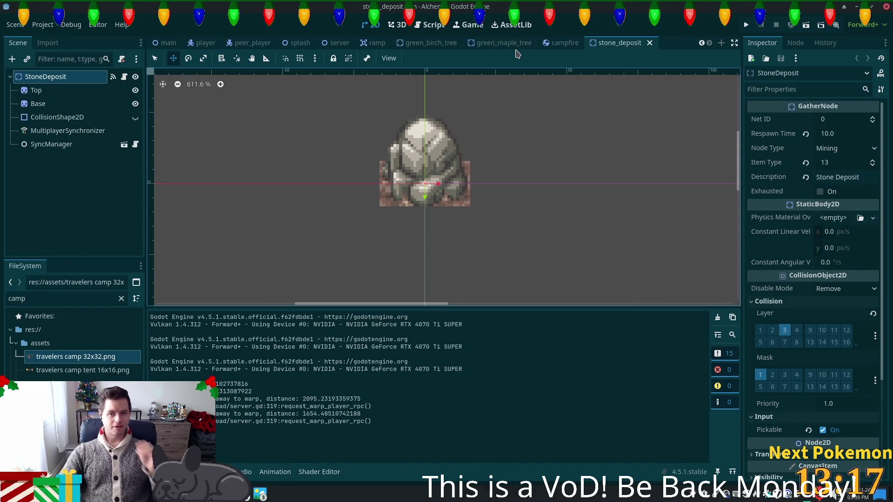
pyautogui.click(549, 46)
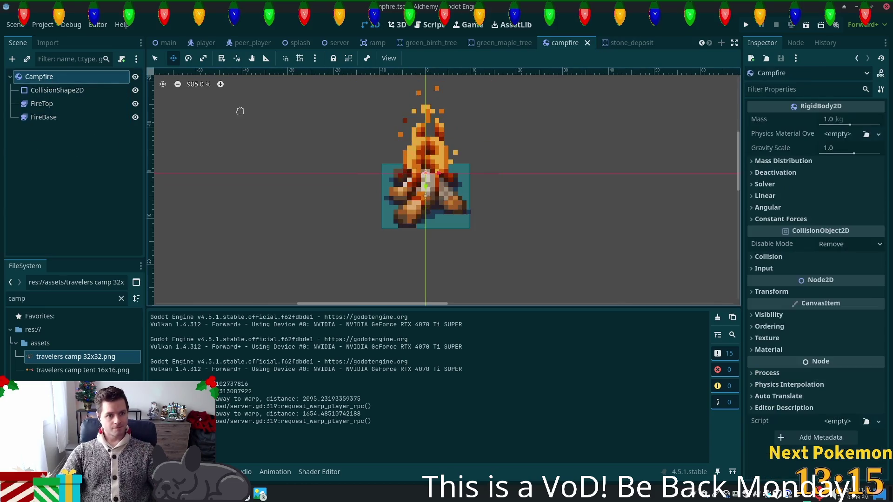
# Change the Campfire root node's type to StaticBody2D and save the scene.
pyautogui.rightClick(80, 84)
pyautogui.click(140, 226)
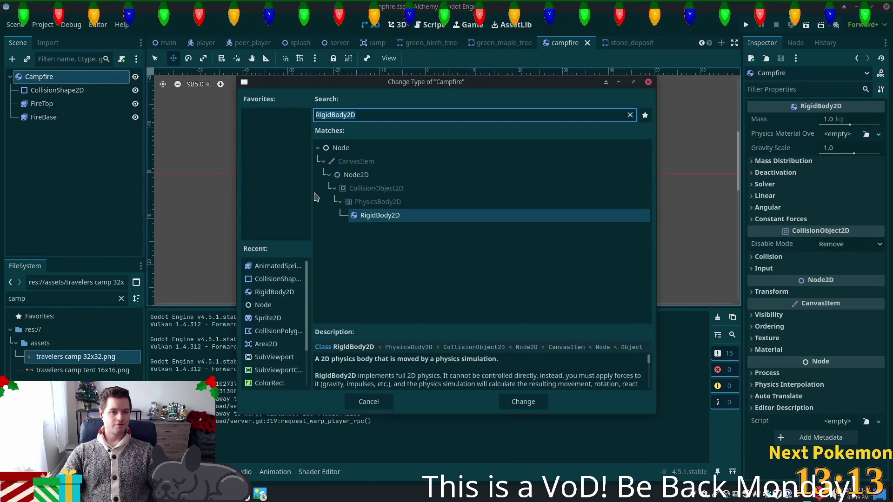
pyautogui.write('static')
pyautogui.press('Return')
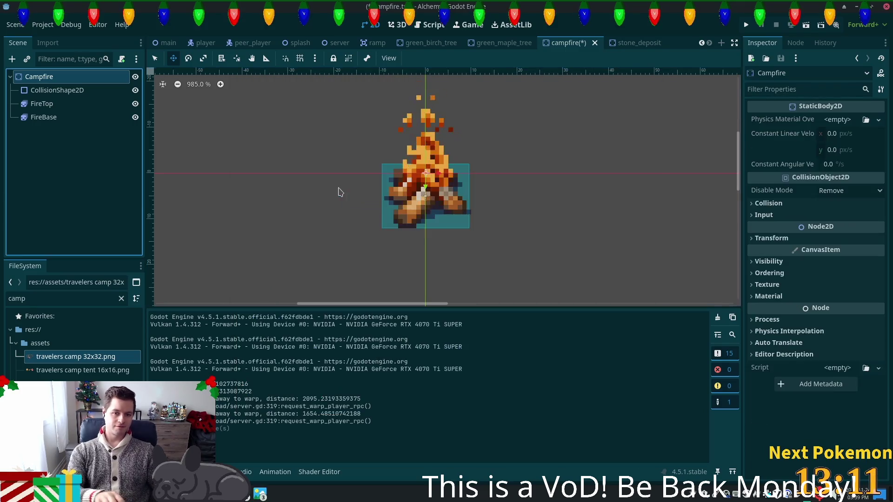
pyautogui.hotkey('ctrl', 's')
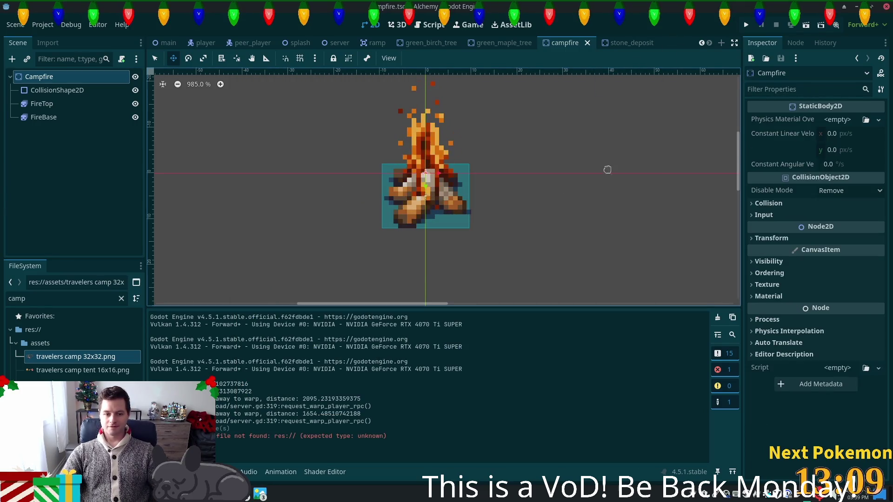
# Run the game and walk the player up to and past the campfire between the tents.
pyautogui.click(745, 24)
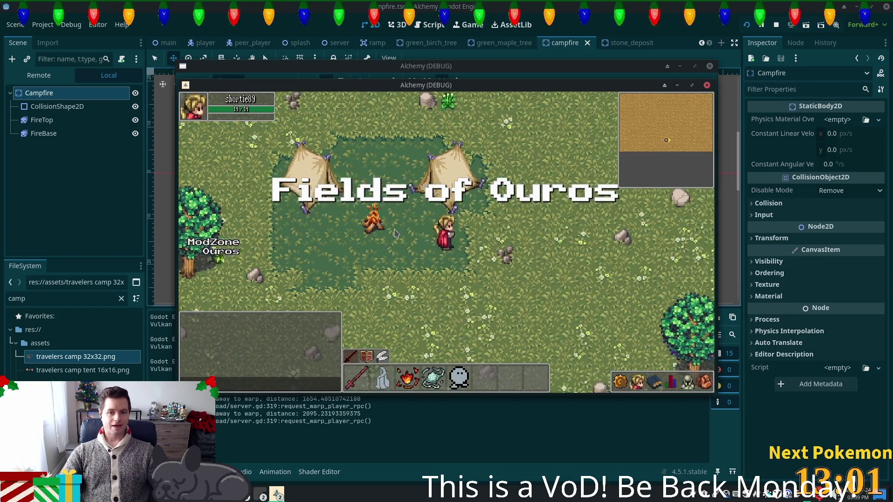
pyautogui.press('Left')
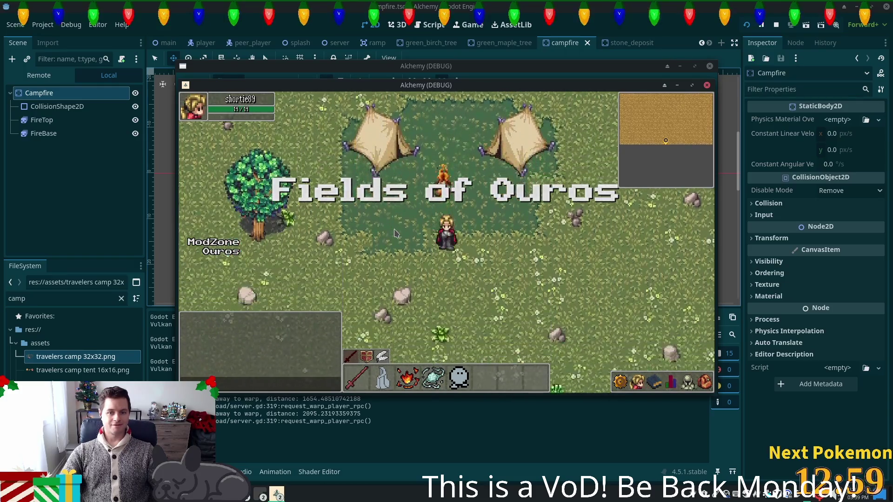
pyautogui.press('Up')
pyautogui.press('Left')
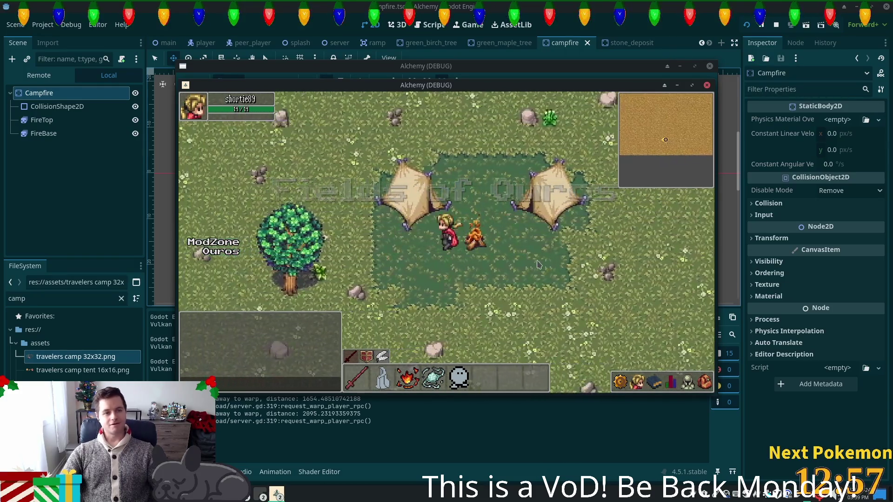
pyautogui.press('Right')
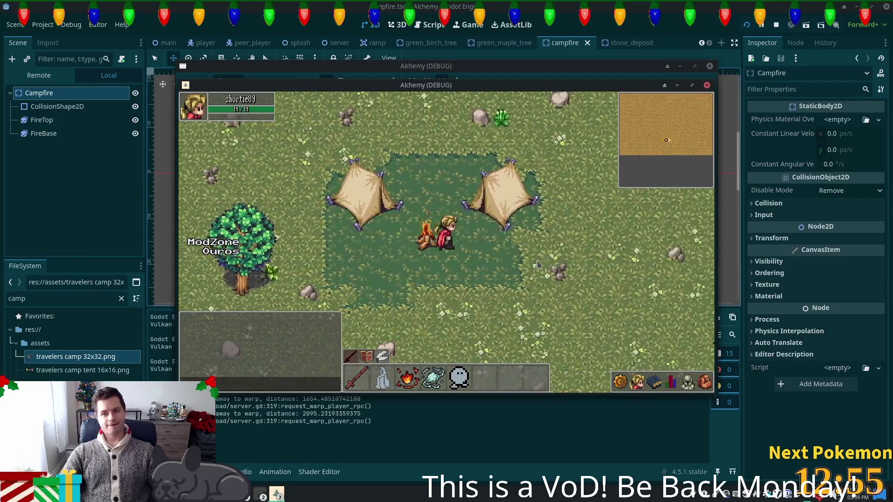
pyautogui.press('Left')
pyautogui.press('Right')
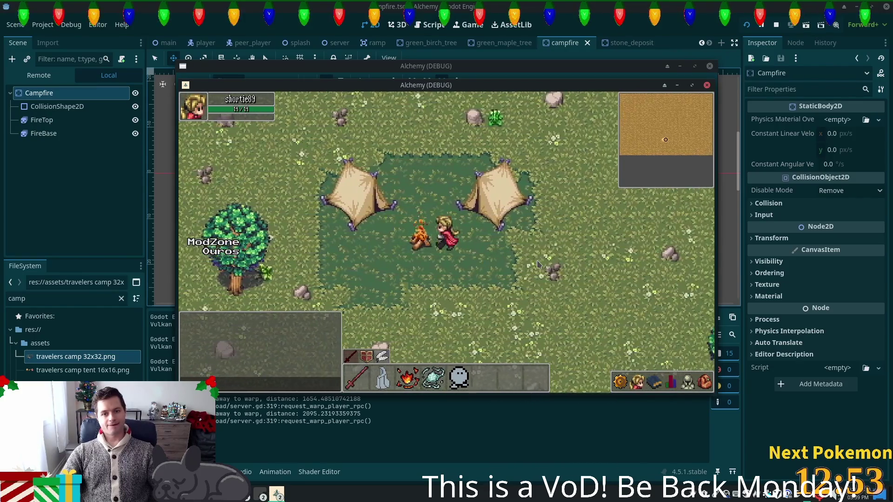
pyautogui.click(57, 106)
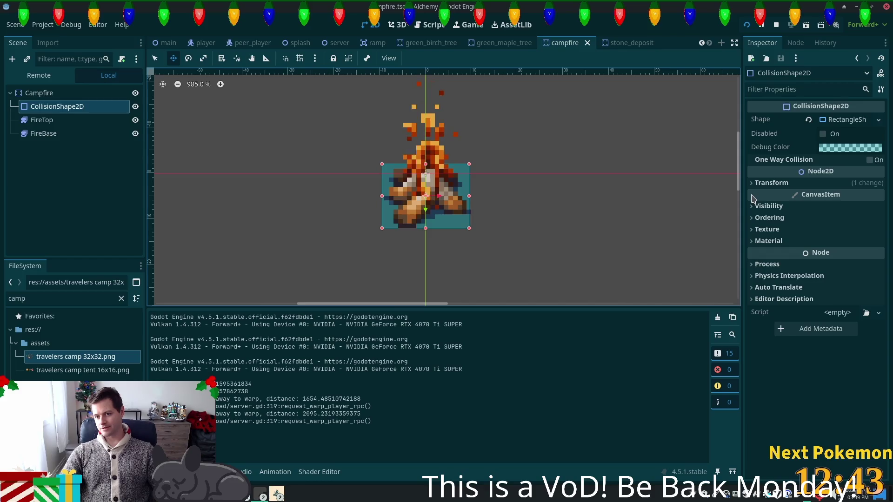
# Compare the player and stone_deposit collision layers, then put Campfire on layer 3 (GatherNodes) and save.
pyautogui.click(92, 92)
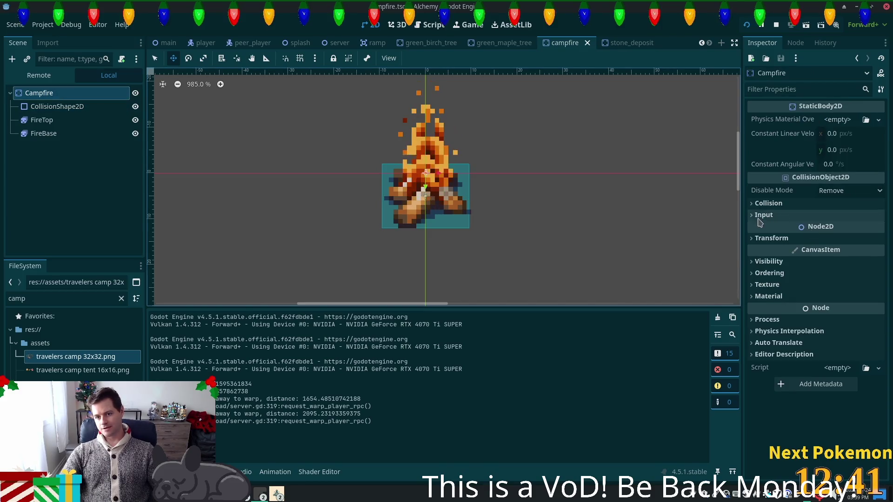
pyautogui.click(756, 205)
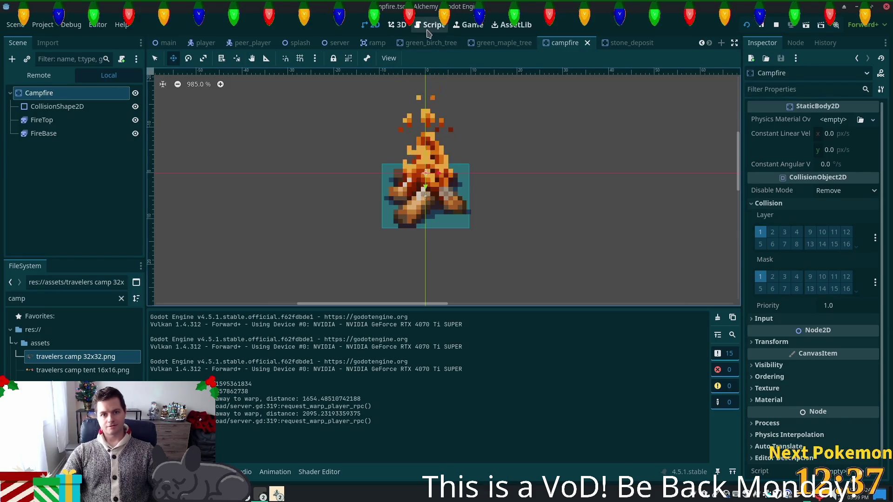
pyautogui.click(201, 42)
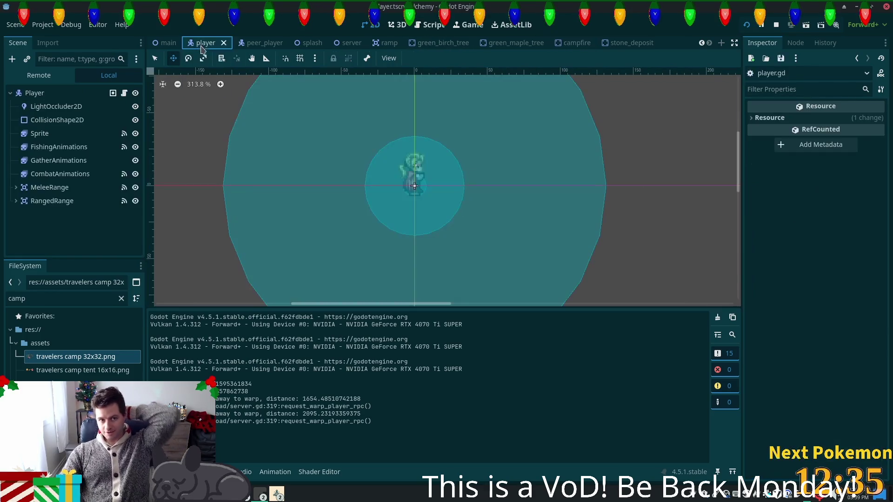
pyautogui.click(35, 93)
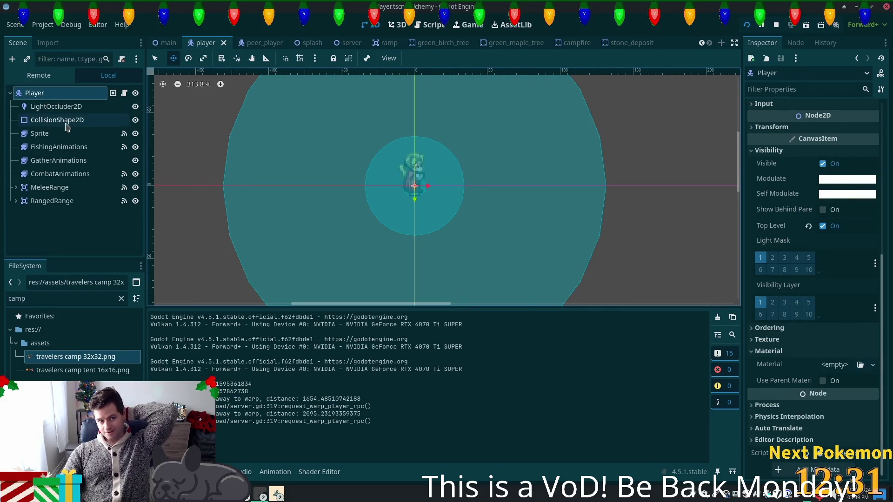
pyautogui.click(61, 122)
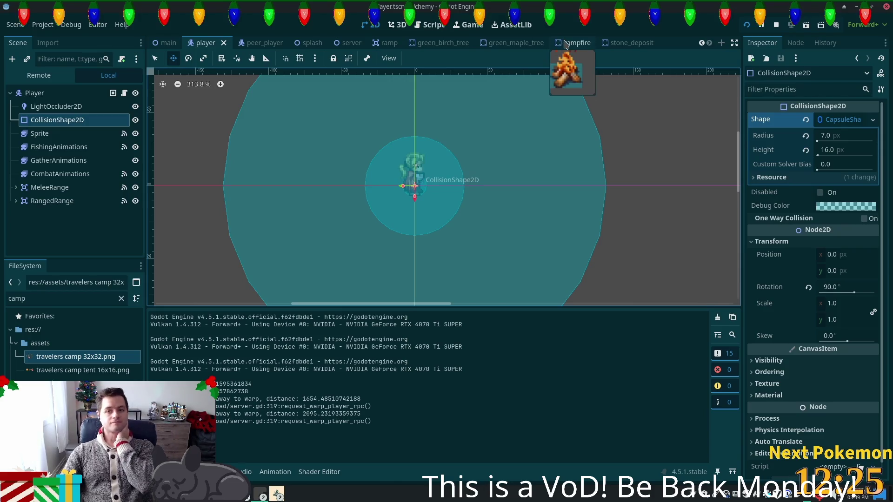
pyautogui.click(625, 43)
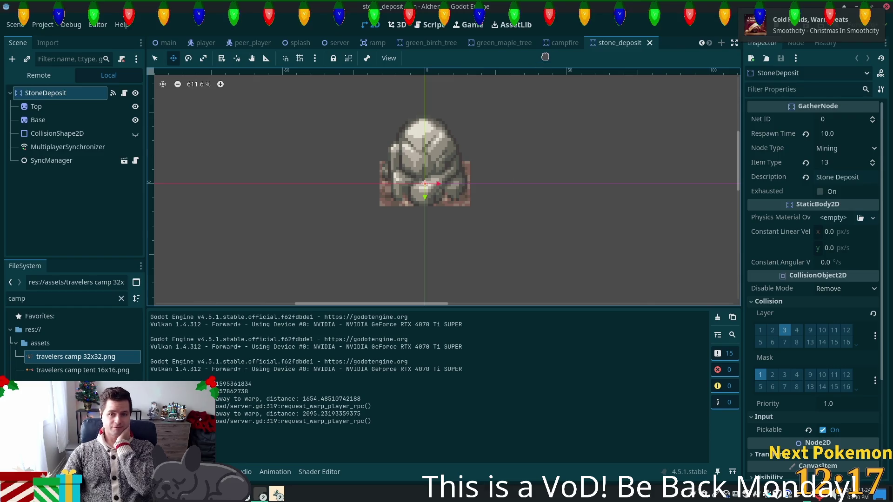
pyautogui.click(555, 43)
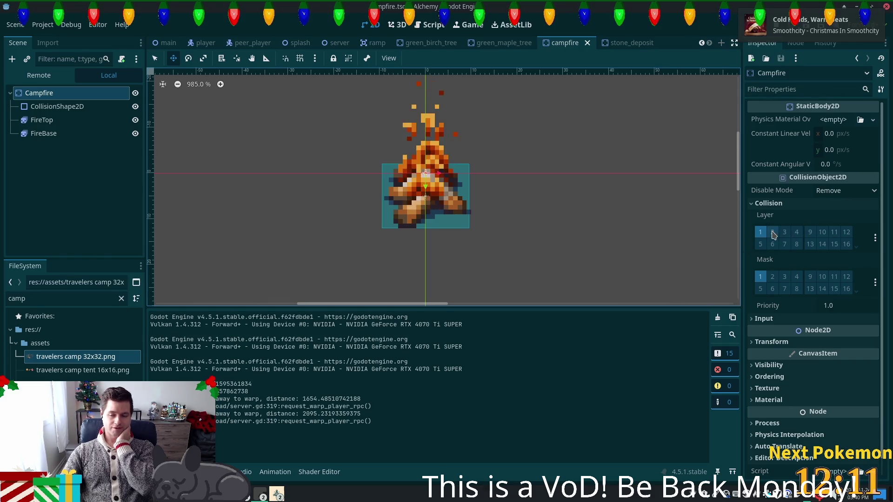
pyautogui.click(784, 232)
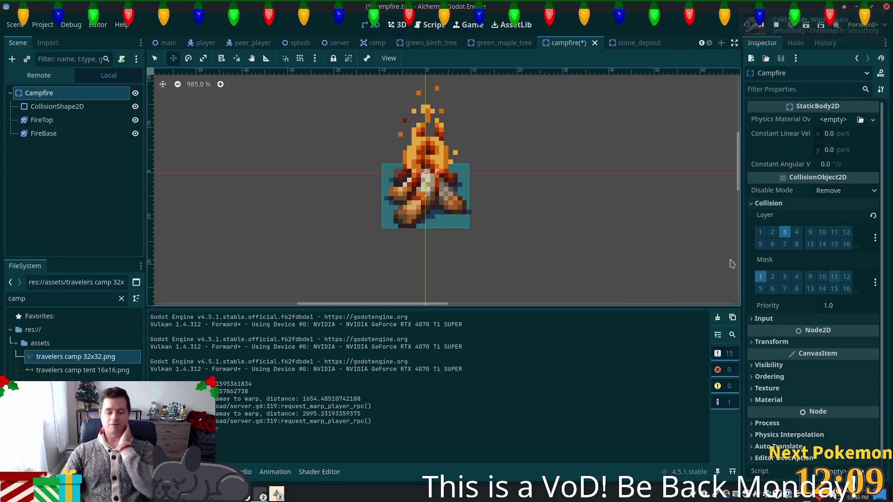
pyautogui.hotkey('ctrl', 's')
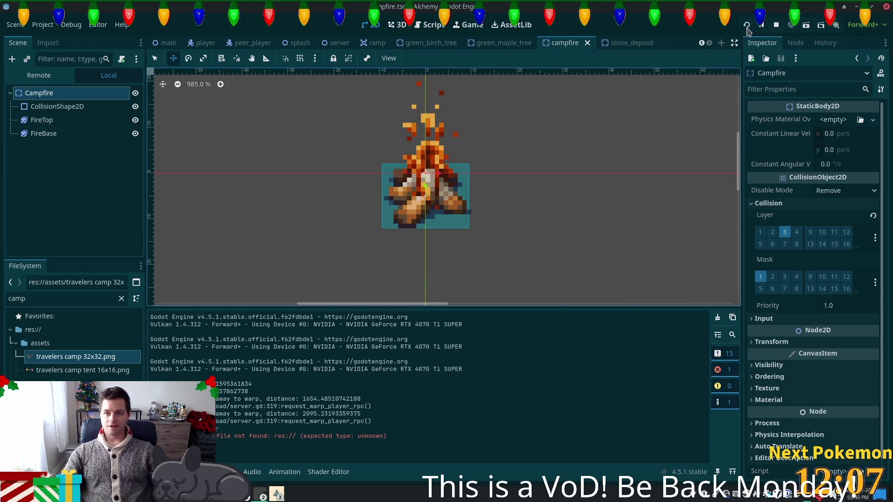
# Run the game, log in, walk the player past the campfire, then stop it.
pyautogui.click(746, 28)
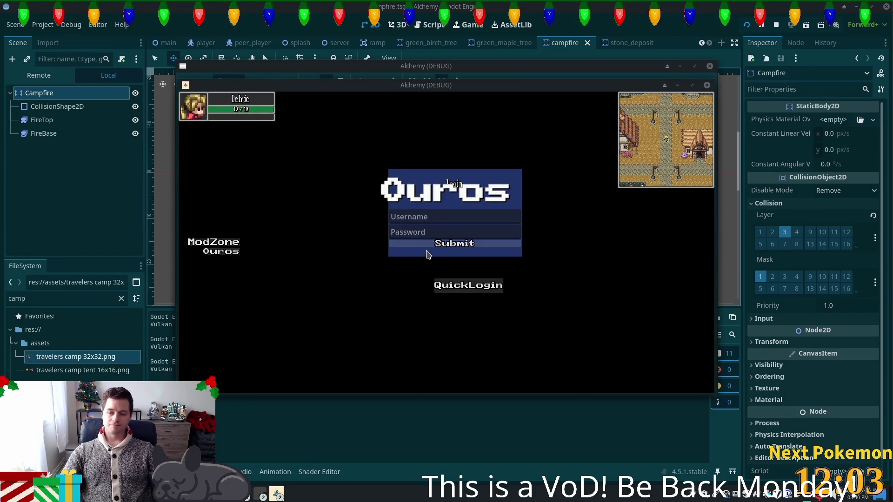
pyautogui.click(450, 250)
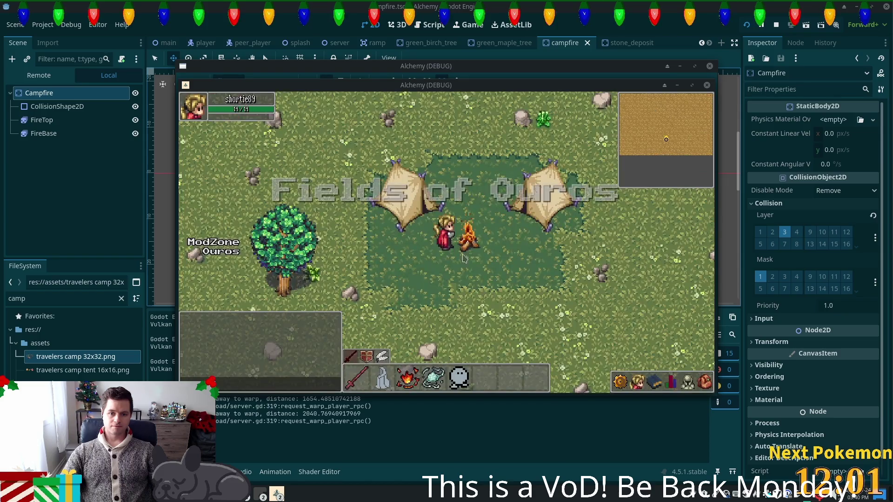
pyautogui.press('a')
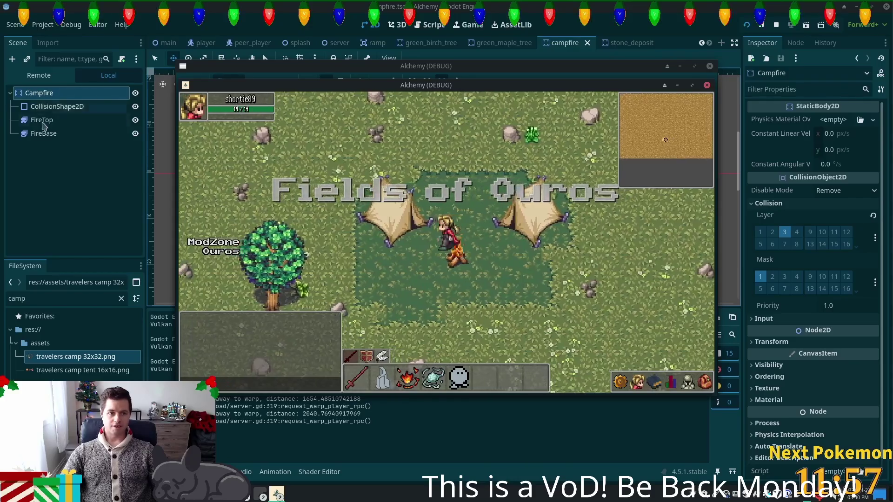
pyautogui.press('F8')
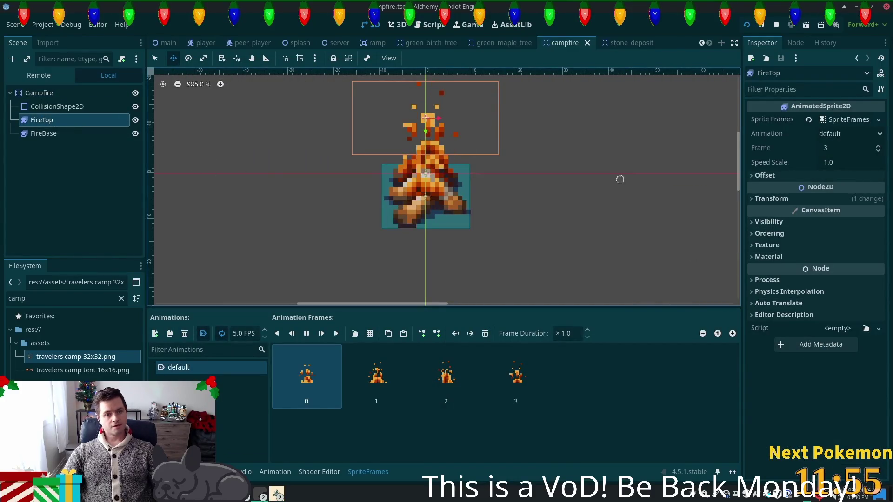
# Set the FireTop flame sprite's Ordering Z Index to 5.
pyautogui.click(769, 233)
pyautogui.click(845, 246)
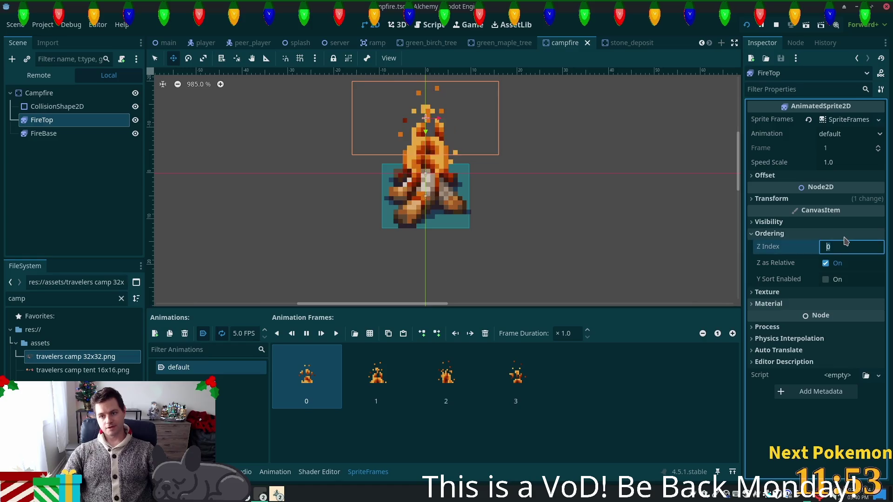
pyautogui.write('5')
pyautogui.press('Tab')
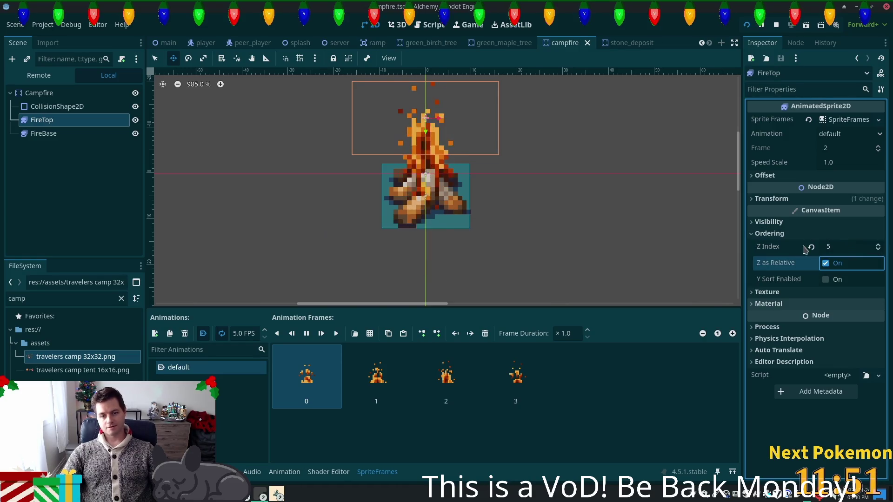
# Relaunch the game, walk back and forth past the campfire, then select CollisionShape2D.
pyautogui.press('F5')
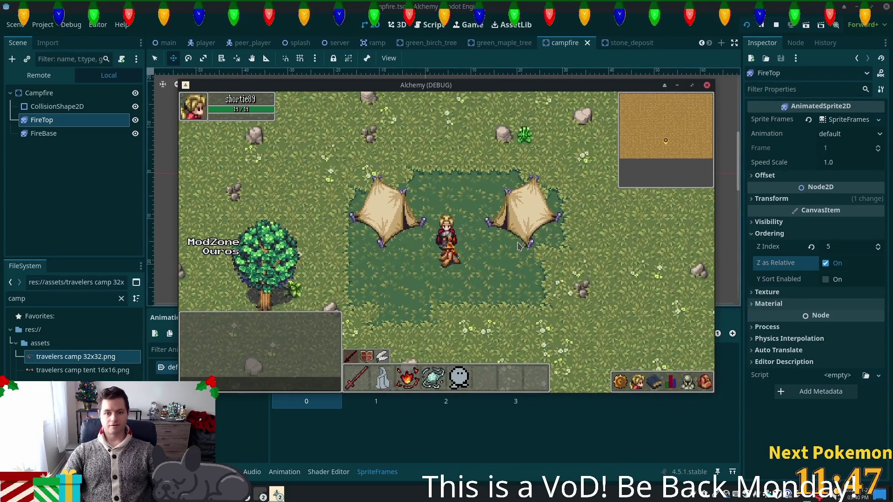
pyautogui.press('Right')
pyautogui.press('Left')
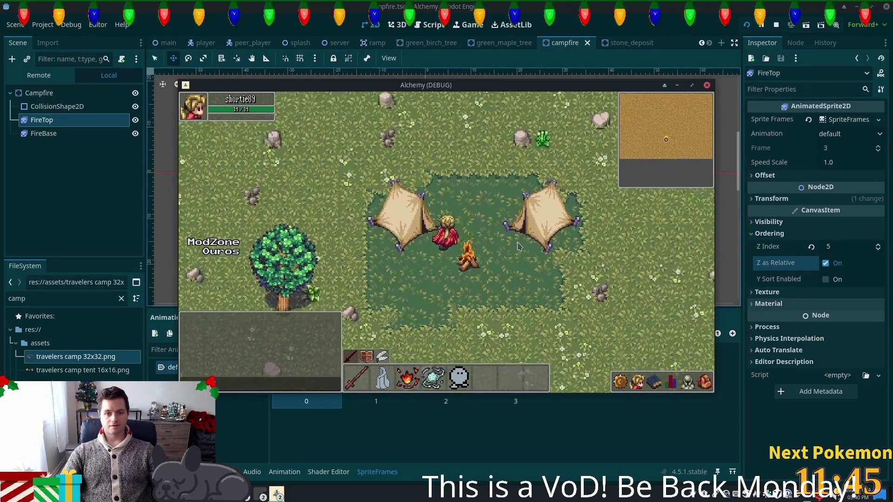
pyautogui.press('Right')
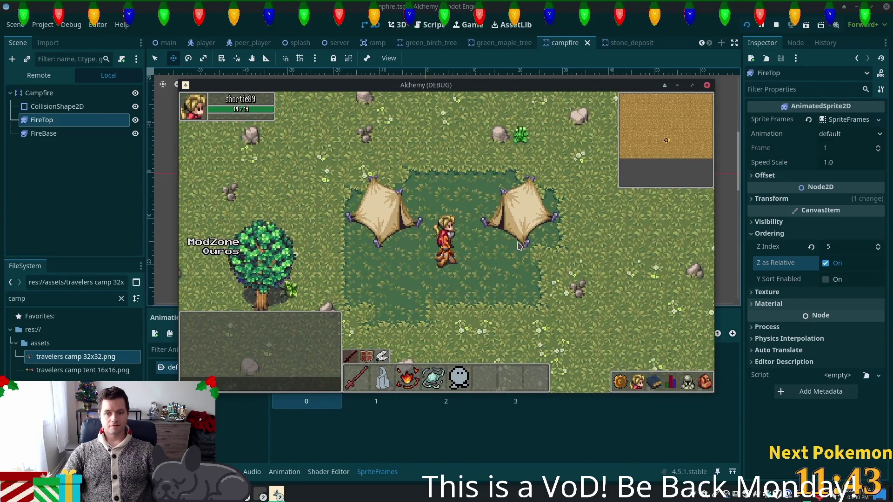
pyautogui.click(46, 107)
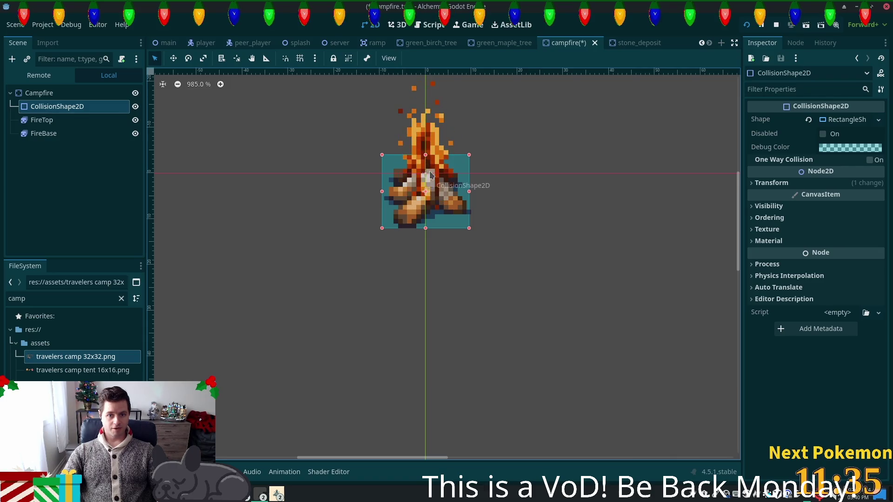
# Save the campfire scene and restart the game with the changes.
pyautogui.press('F5')
pyautogui.press('Up')
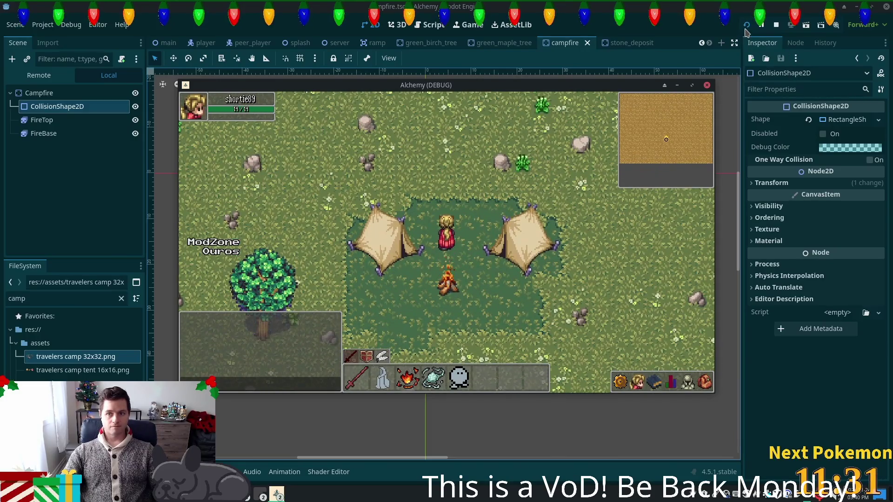
pyautogui.click(746, 26)
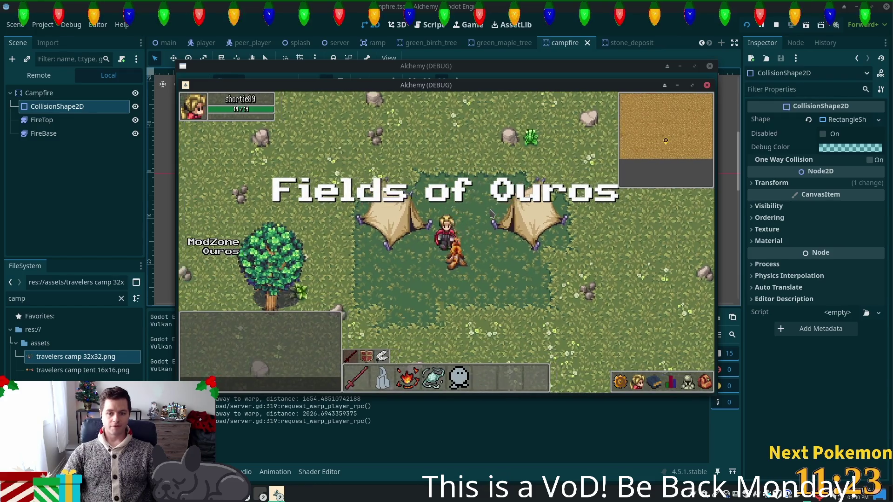
# Walk the character around the campfire with WASD, then select Campfire and stop the game.
pyautogui.press('d')
pyautogui.press('s')
pyautogui.press('a')
pyautogui.press('w')
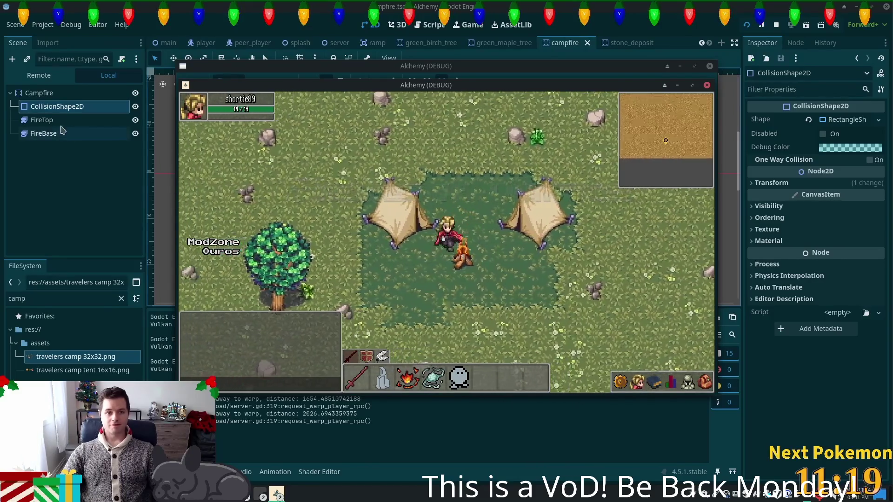
pyautogui.press('s')
pyautogui.click(39, 93)
pyautogui.press('F8')
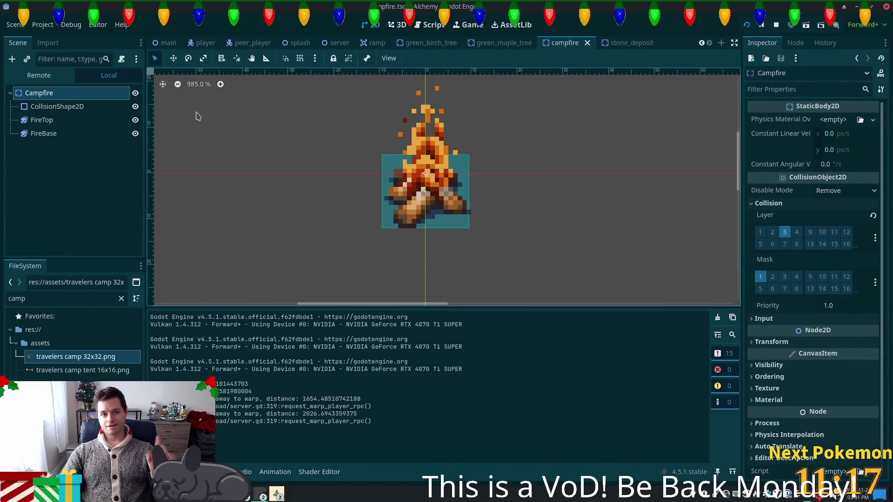
# Attach the existing res://objects/gathering/cooking/fire.gd script to the Campfire node and save.
pyautogui.rightClick(105, 99)
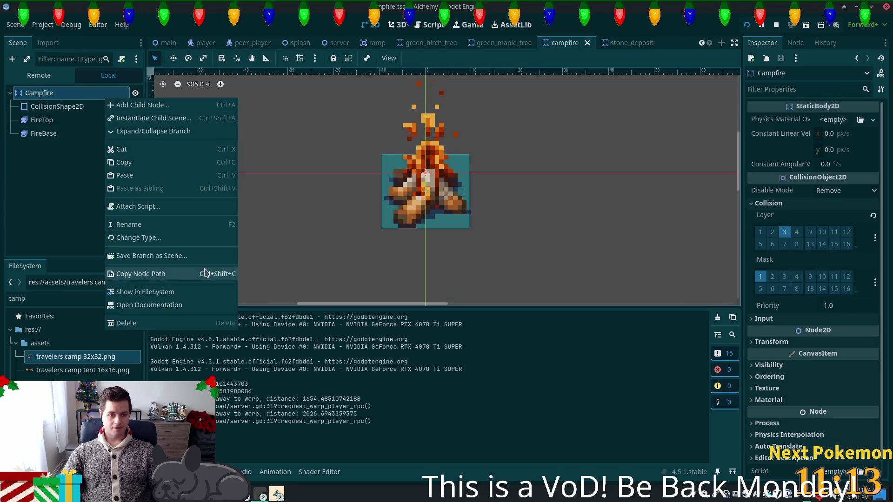
pyautogui.click(174, 206)
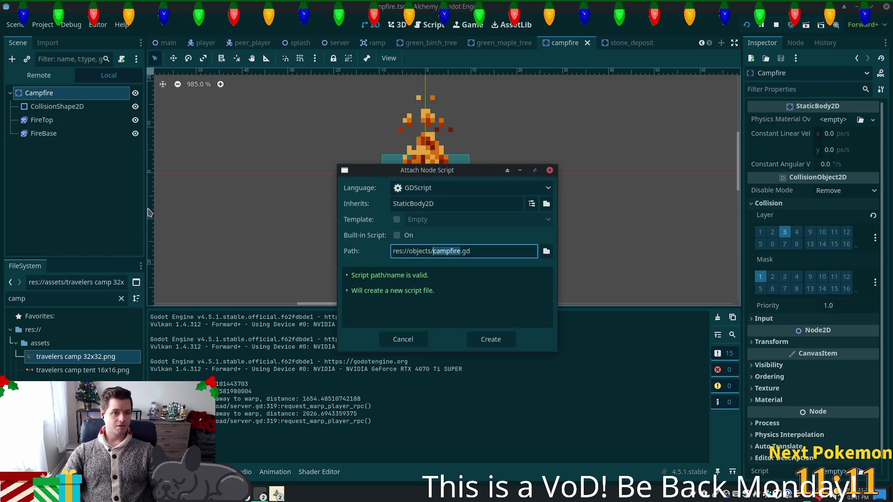
pyautogui.click(411, 338)
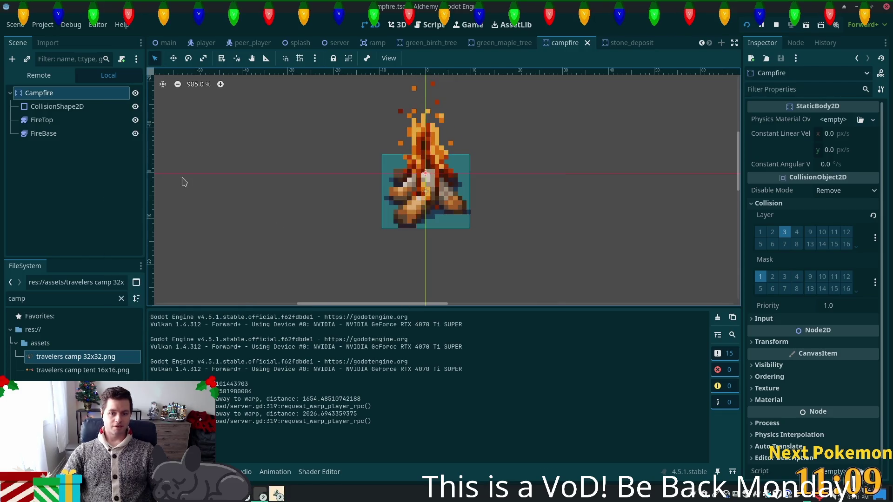
pyautogui.click(121, 59)
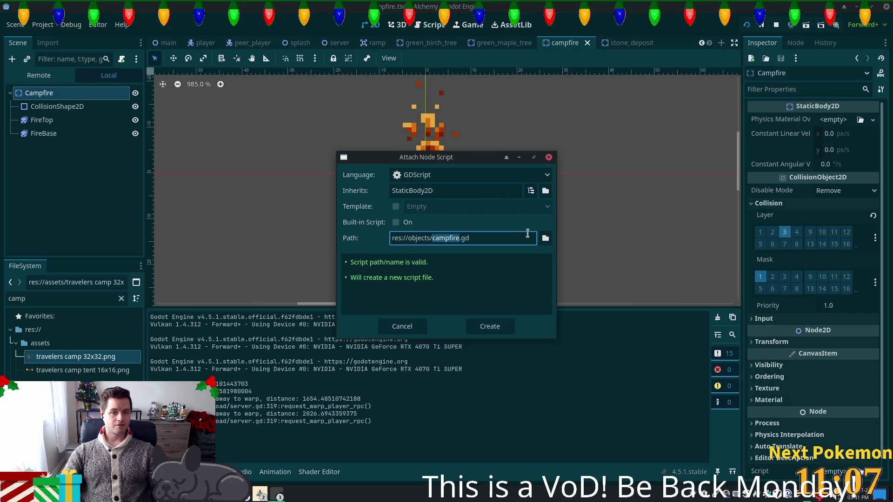
pyautogui.click(546, 238)
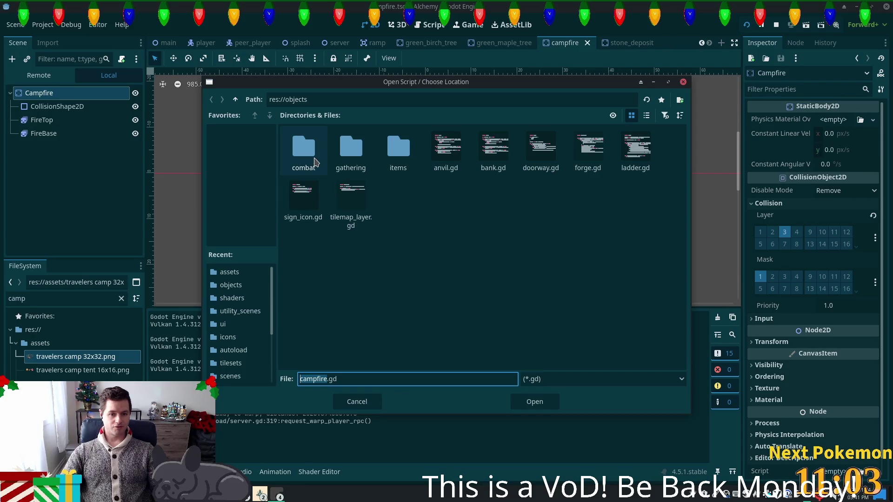
pyautogui.doubleClick(355, 158)
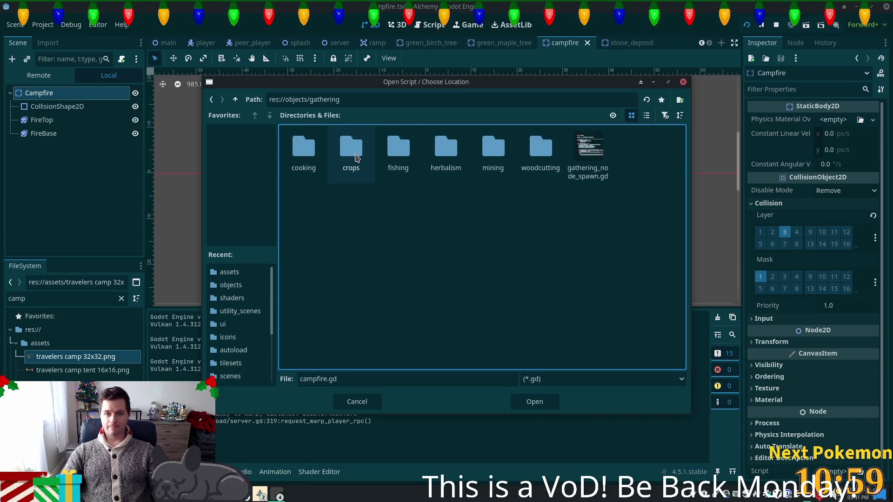
pyautogui.doubleClick(319, 155)
pyautogui.doubleClick(303, 149)
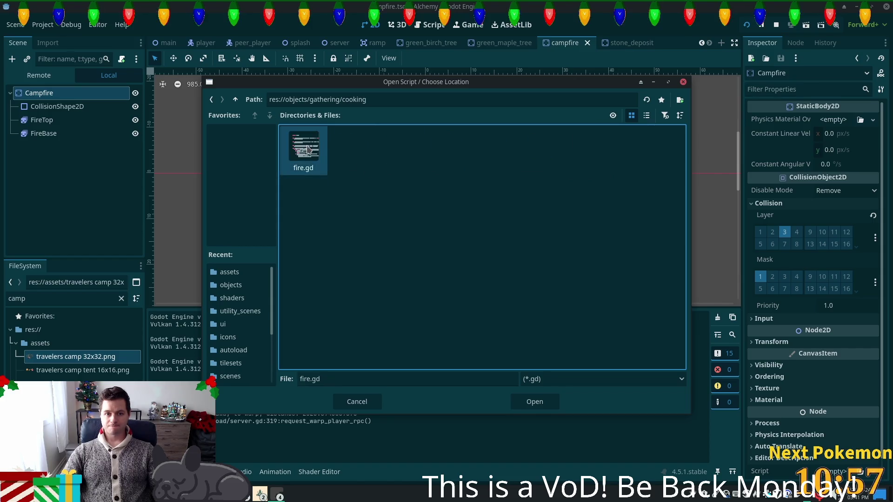
pyautogui.click(489, 326)
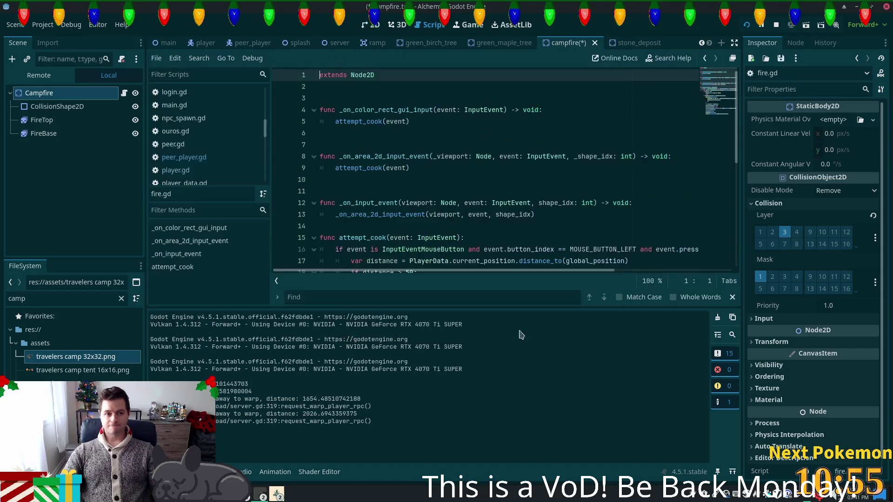
pyautogui.hotkey('ctrl', 's')
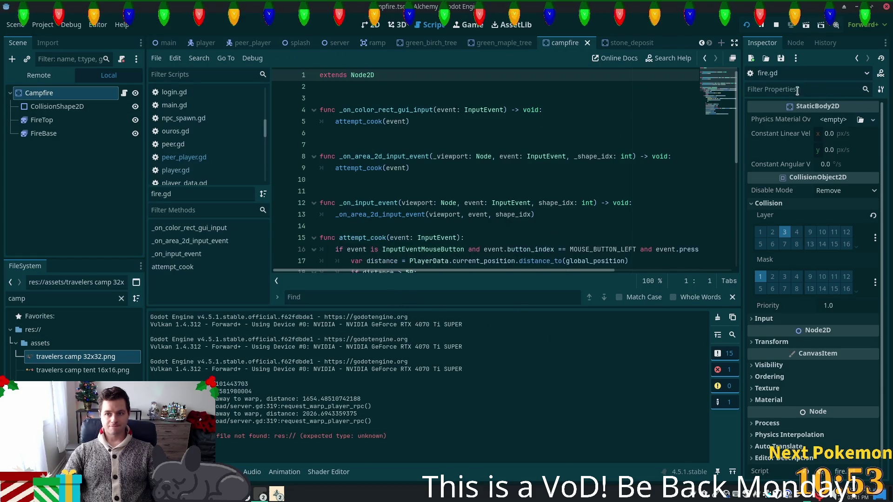
# Show the Campfire node's Signals list and scroll through the fire.gd code.
pyautogui.click(795, 43)
pyautogui.click(47, 120)
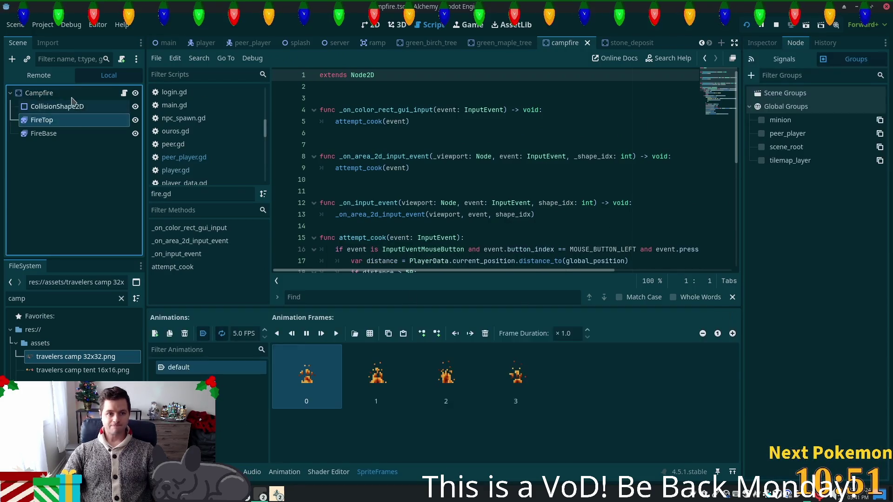
pyautogui.click(47, 93)
pyautogui.click(776, 60)
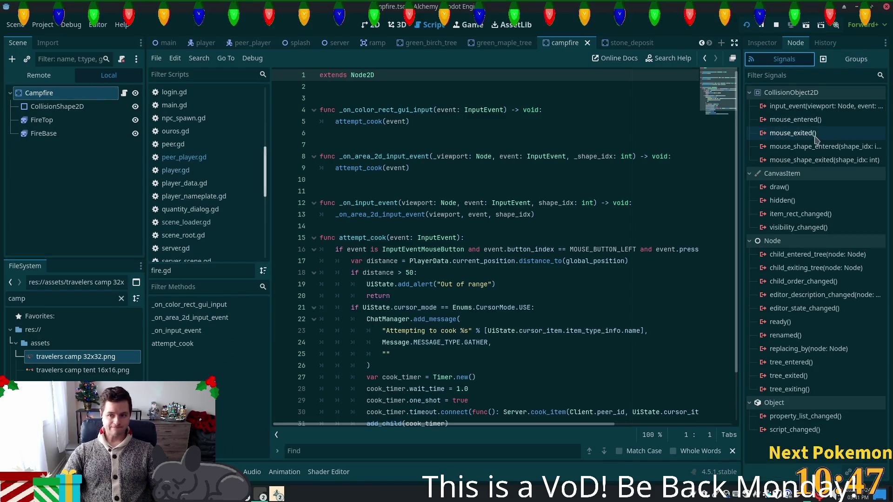
pyautogui.click(124, 94)
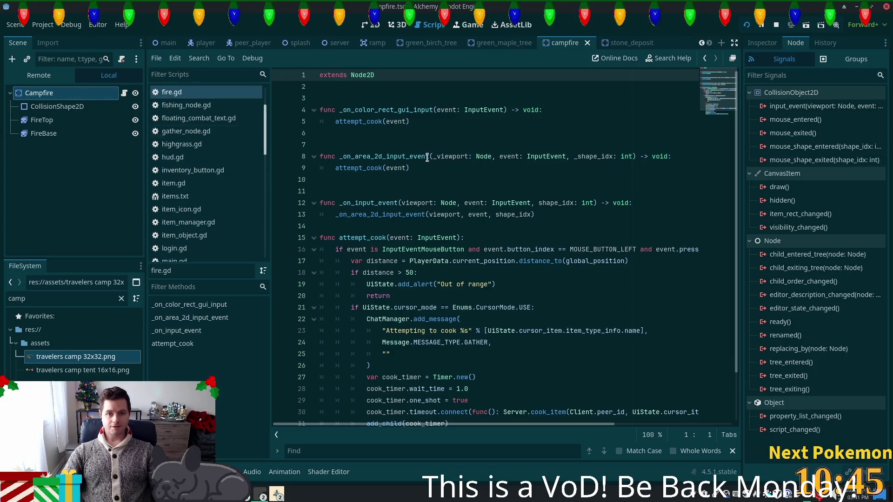
pyautogui.scroll(-1, 410, 200)
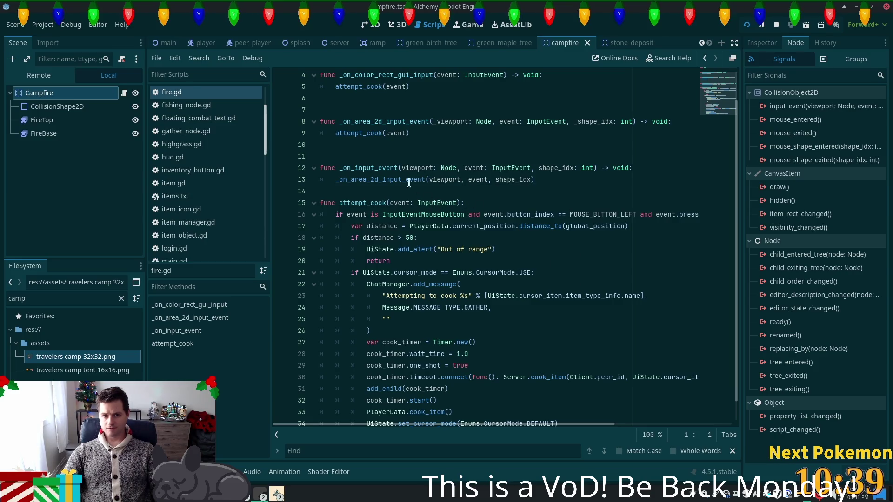
pyautogui.scroll(1, 396, 189)
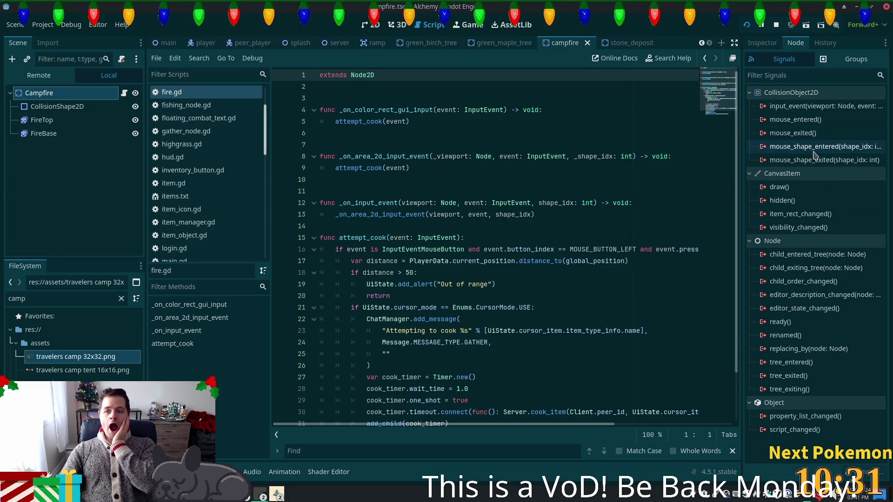
# Connect input_event to _on_input_event in fire.gd, save, and run the game with F5.
pyautogui.doubleClick(805, 107)
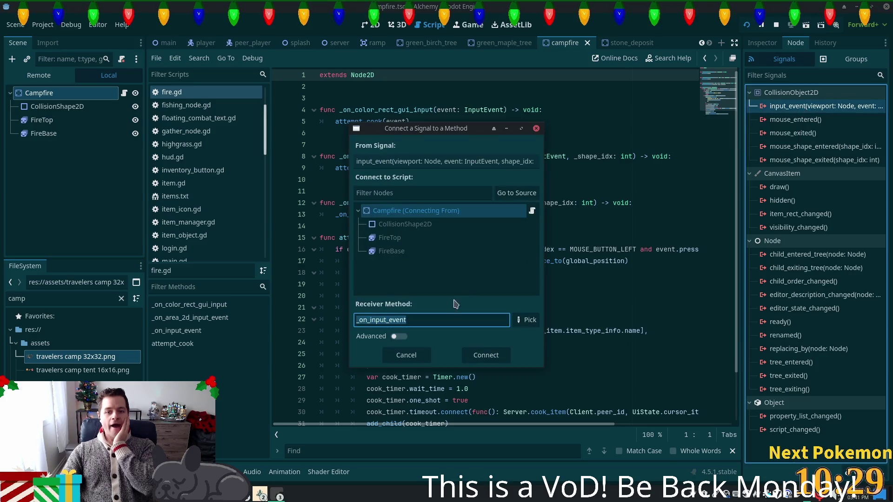
pyautogui.click(478, 353)
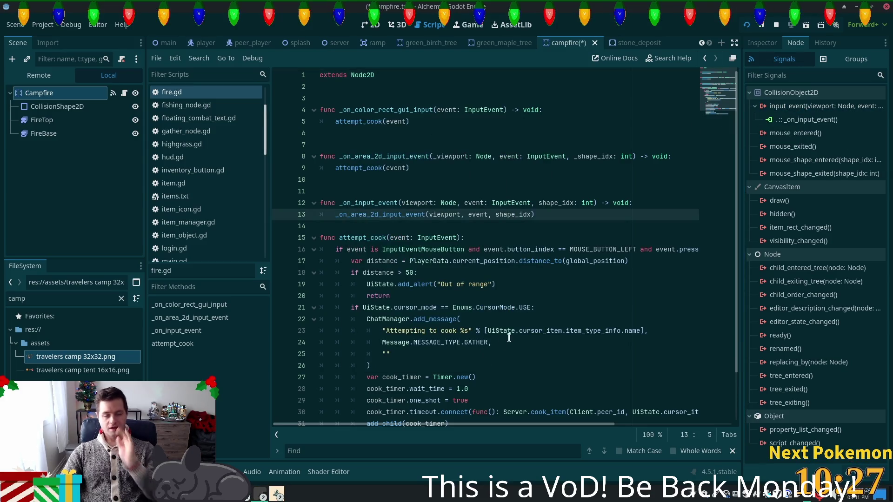
pyautogui.hotkey('ctrl', 's')
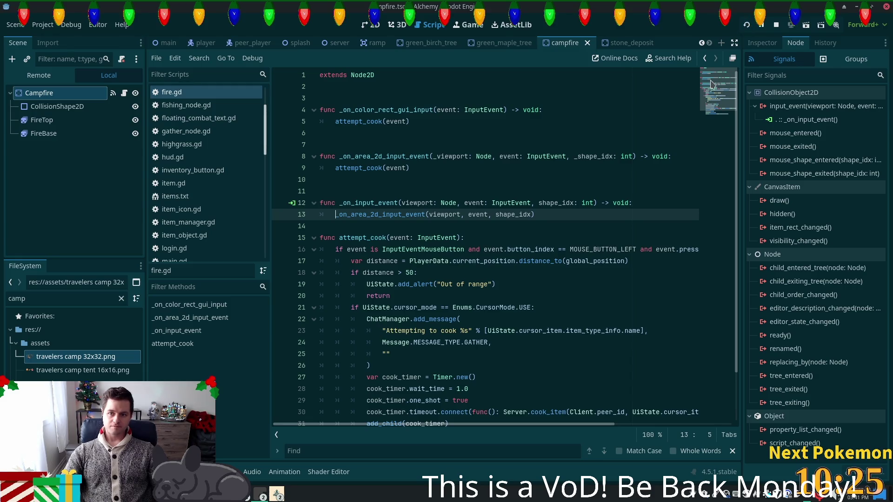
pyautogui.press('F5')
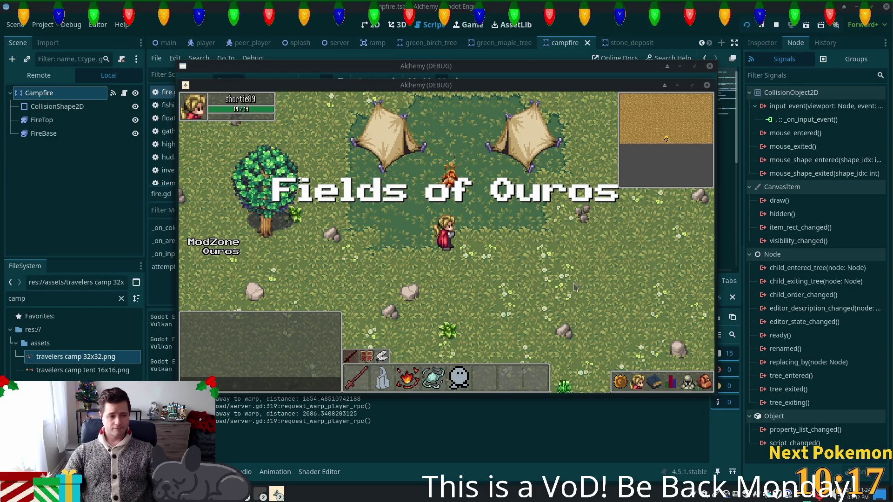
# Check the inventory, try clicking the campfire in-game, then leave via Escape back to the editor.
pyautogui.press('i')
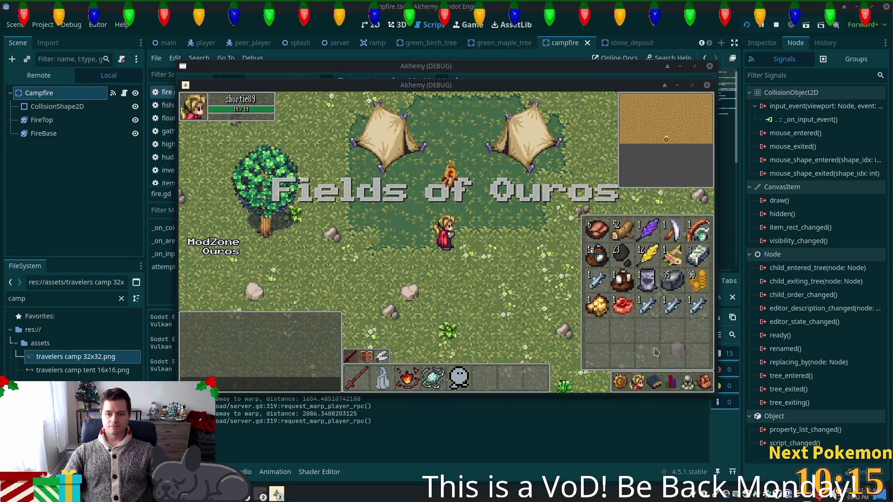
pyautogui.press('i')
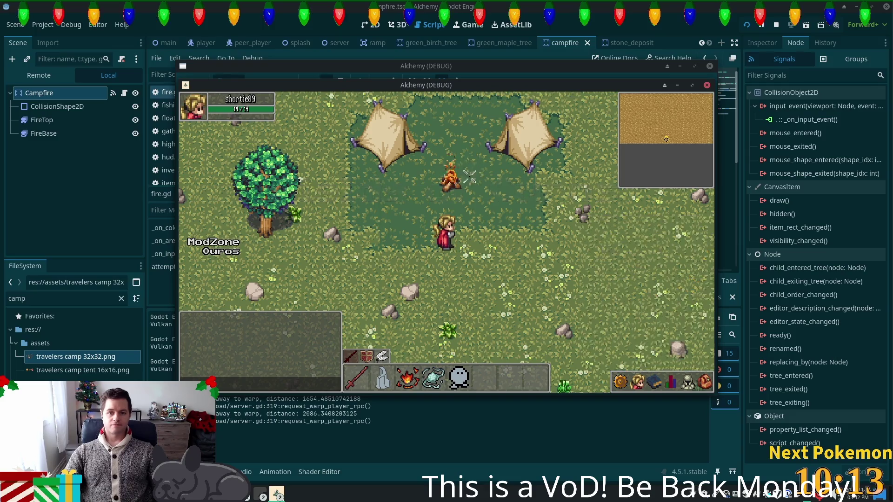
pyautogui.click(456, 195)
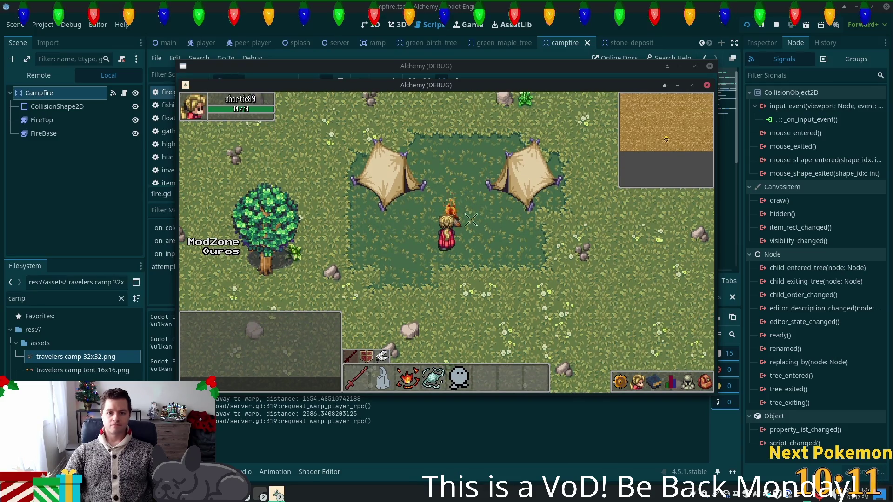
pyautogui.click(454, 217)
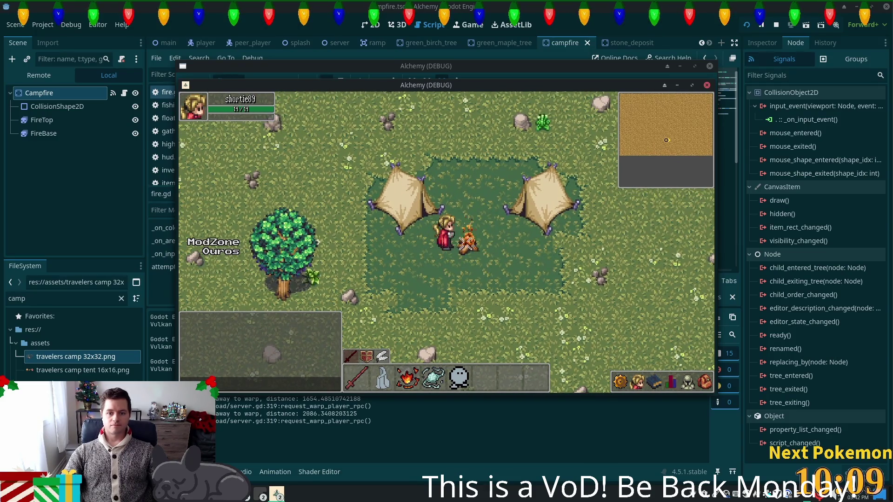
pyautogui.click(459, 219)
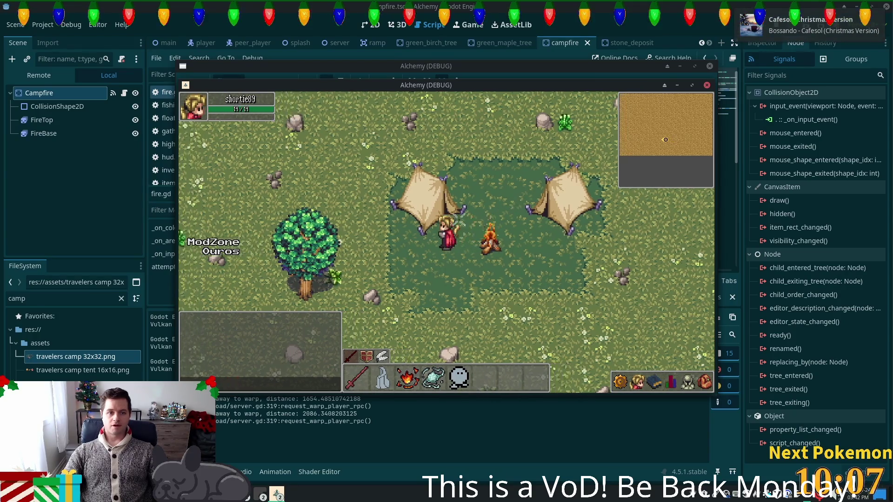
pyautogui.press('Escape')
pyautogui.click(79, 100)
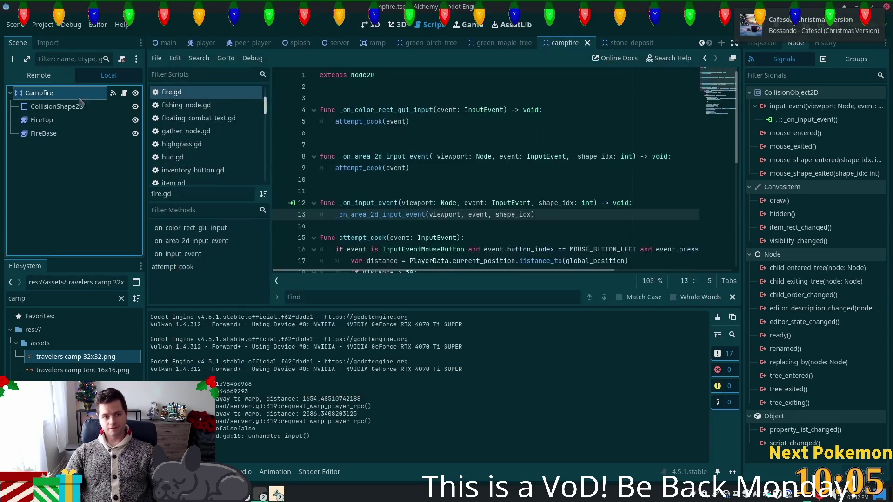
# Tick Input > Pickable on the Campfire in the Inspector and rerun the project.
pyautogui.click(761, 43)
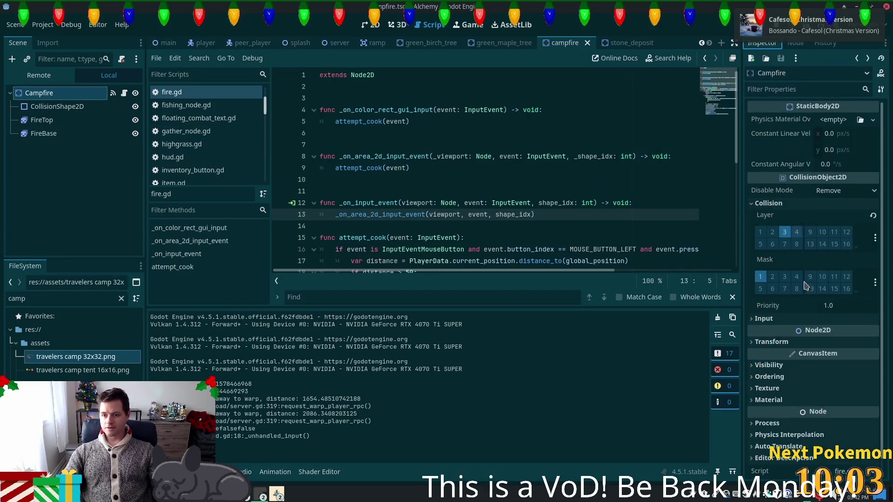
pyautogui.click(763, 318)
pyautogui.click(833, 332)
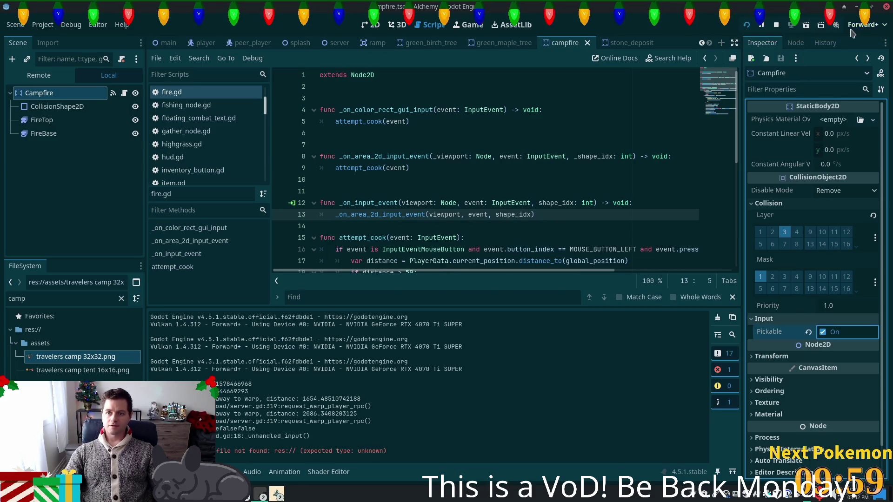
pyautogui.click(746, 26)
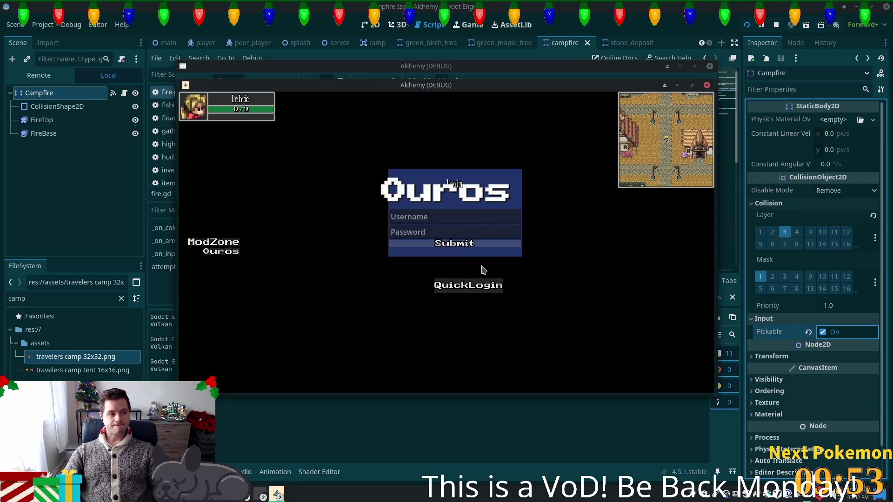
# Log in with QuickLogin and drag the Raw Beef from the inventory onto the campfire.
pyautogui.click(493, 282)
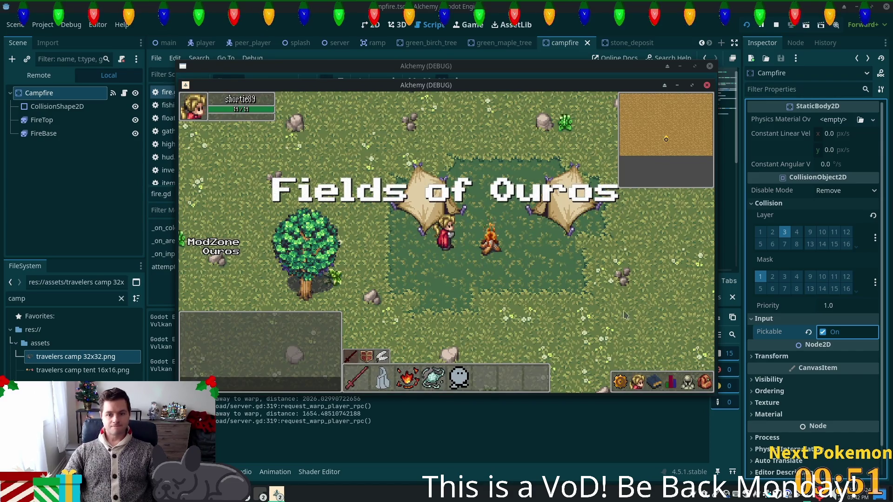
pyautogui.click(704, 382)
pyautogui.click(688, 383)
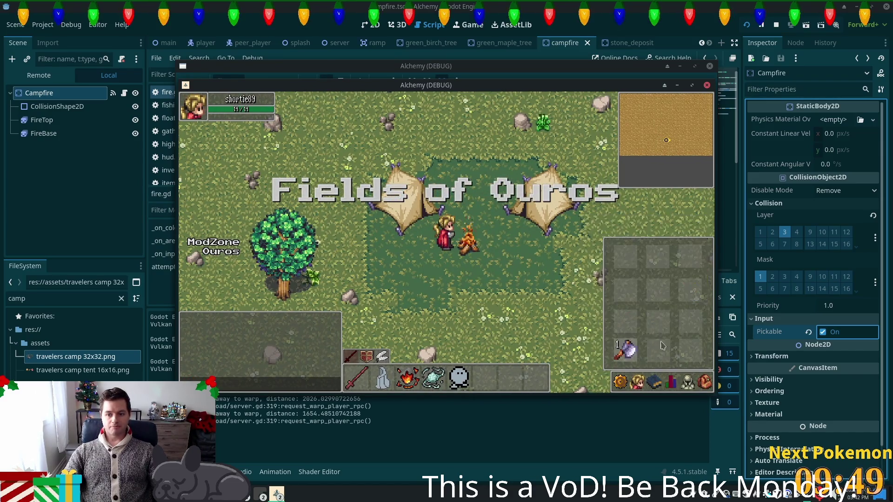
pyautogui.click(704, 382)
pyautogui.moveTo(633, 307); pyautogui.dragTo(475, 240)
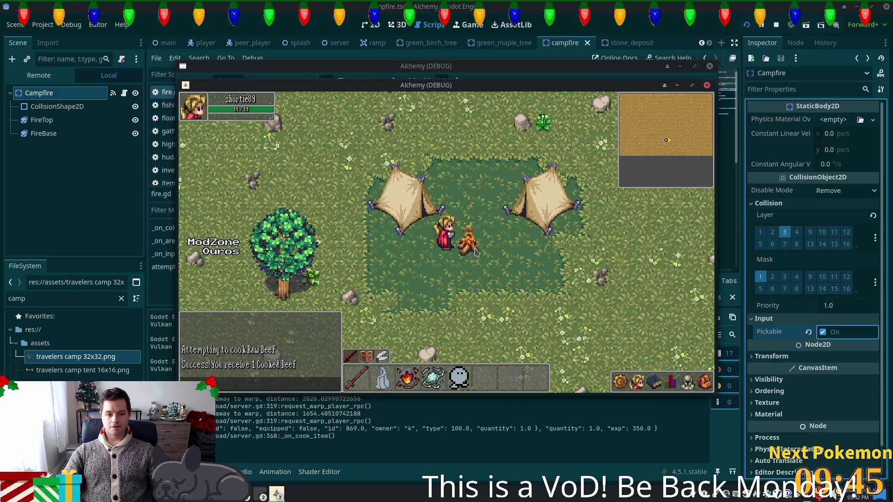
pyautogui.click(705, 384)
pyautogui.click(700, 385)
pyautogui.click(700, 385)
pyautogui.click(700, 385)
pyautogui.press('i')
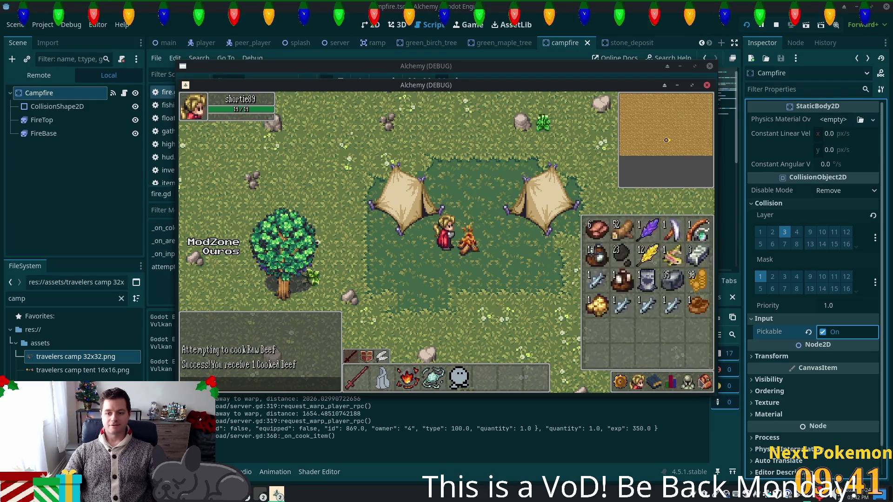
pyautogui.press('i')
# Cook Sardines and Trout at the campfire, getting Cooked Sardines and Cooked Trout in the inventory.
pyautogui.click(470, 252)
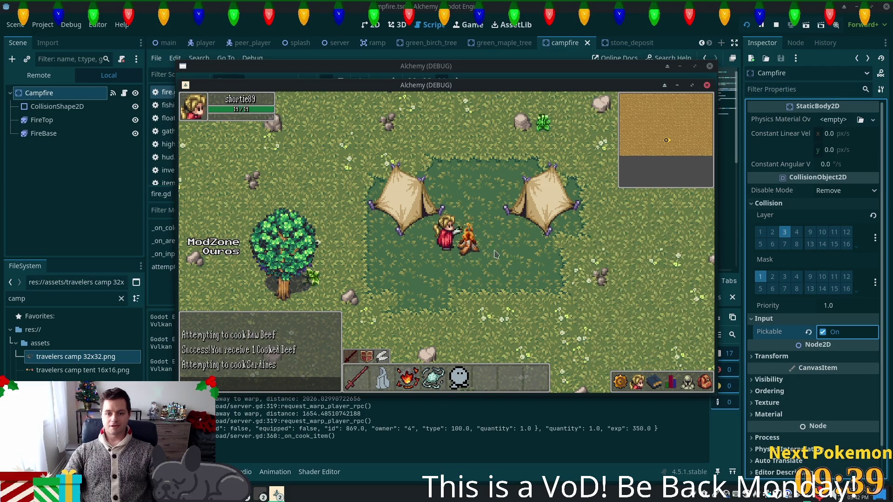
pyautogui.click(702, 385)
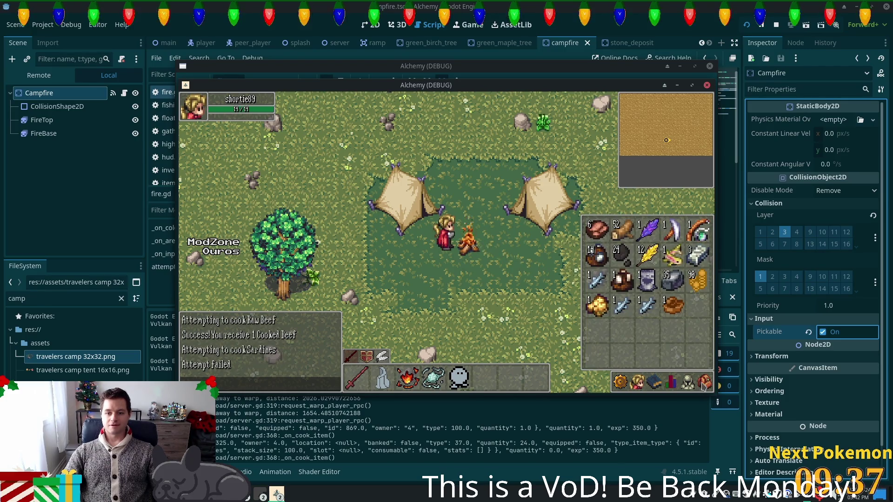
pyautogui.click(647, 307)
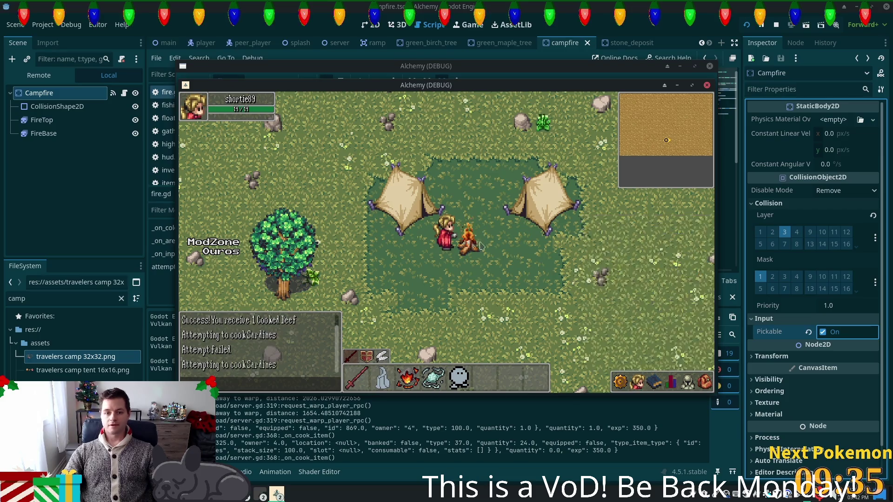
pyautogui.click(701, 385)
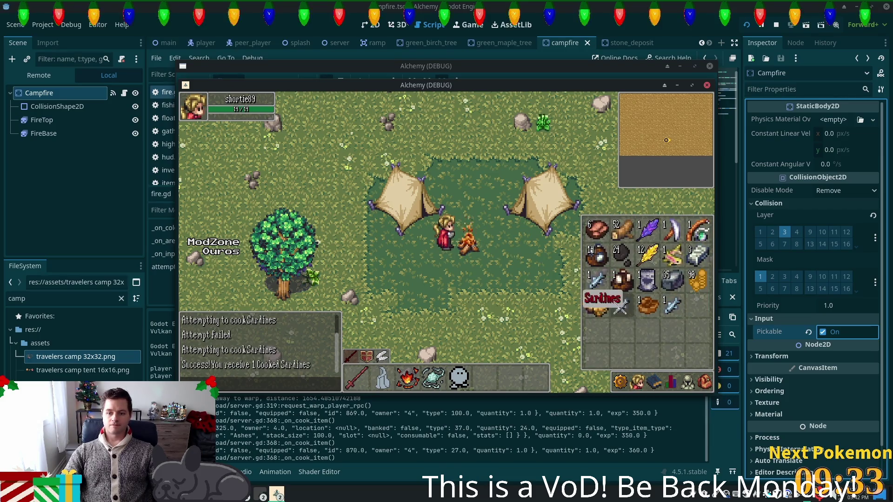
pyautogui.click(647, 307)
pyautogui.click(487, 248)
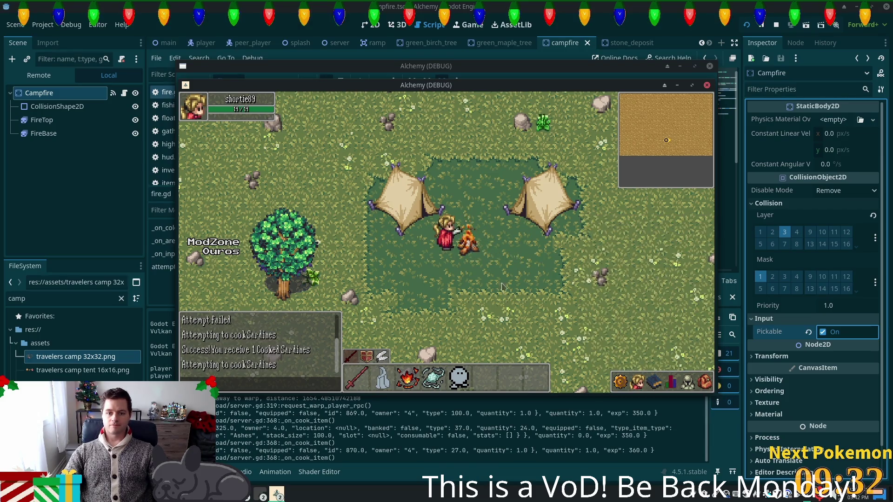
pyautogui.click(703, 384)
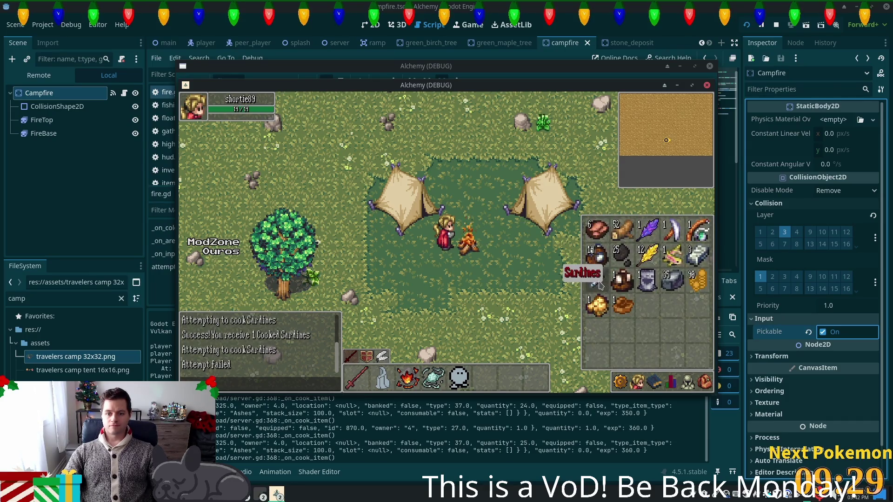
pyautogui.click(600, 305)
pyautogui.click(475, 248)
pyautogui.click(702, 379)
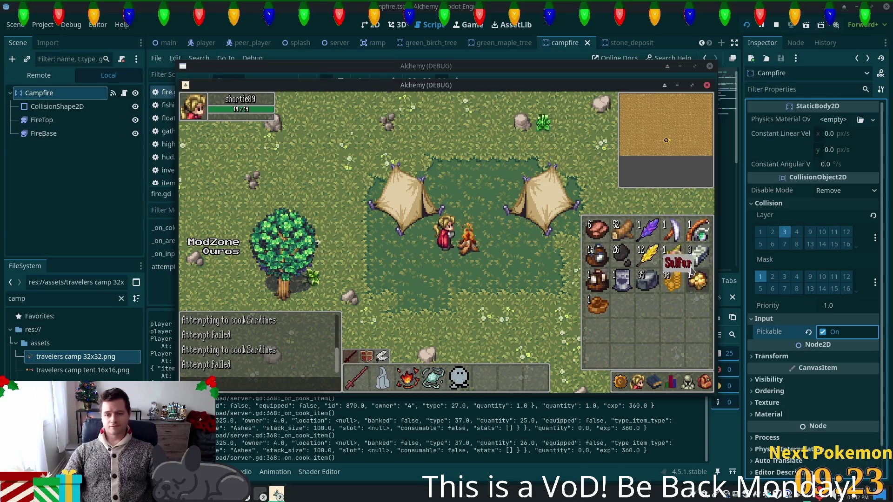
pyautogui.moveTo(681, 276); pyautogui.dragTo(468, 250)
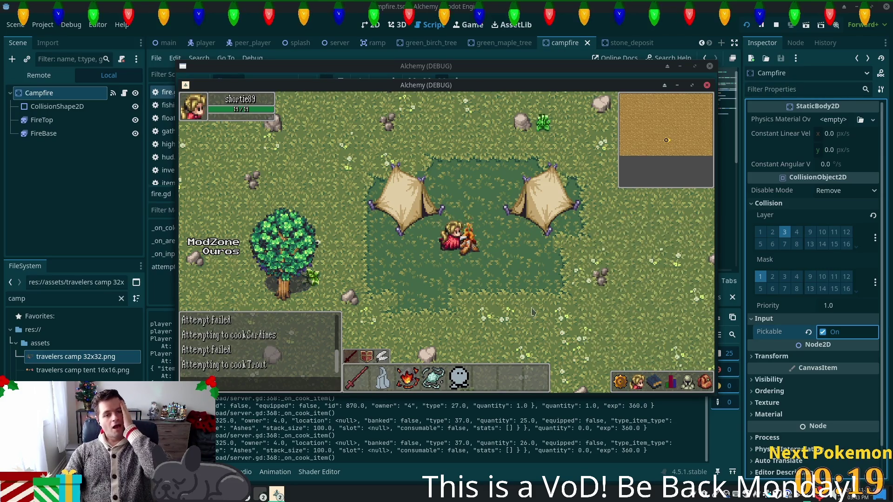
pyautogui.click(706, 379)
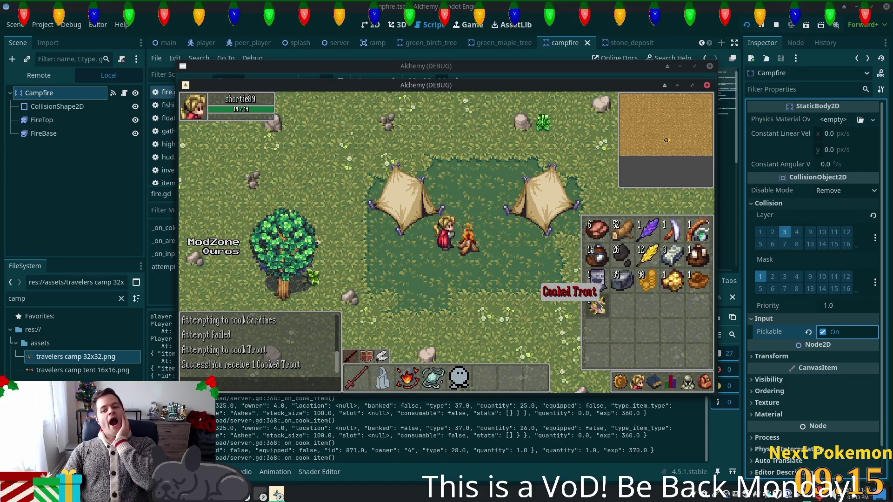
# Walk the character south, north, and around the tents and campfire in the running game.
pyautogui.press('Down')
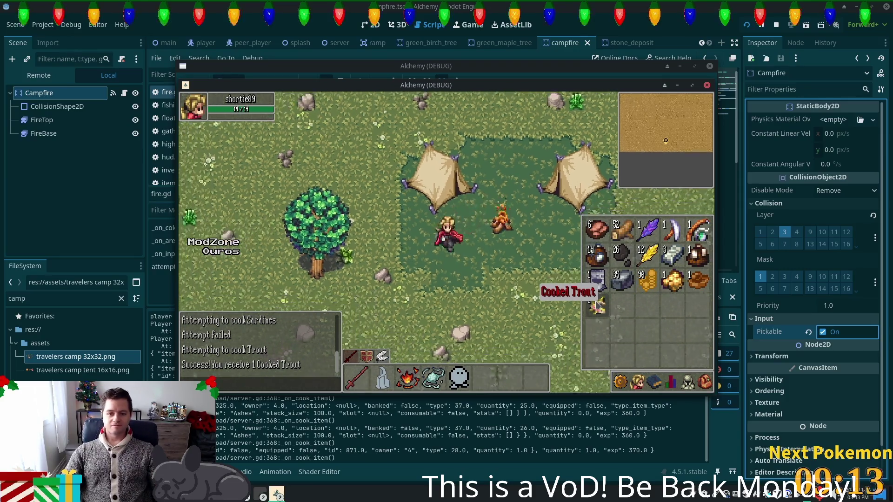
pyautogui.click(597, 305)
pyautogui.press('Up')
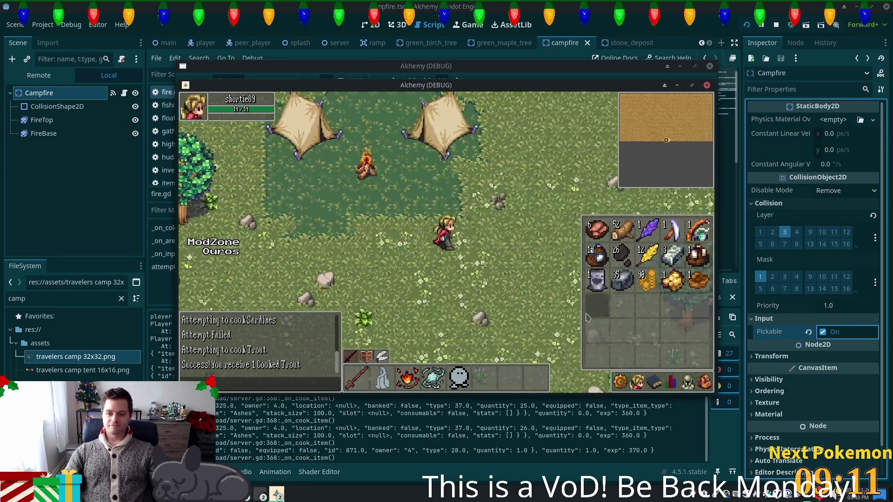
pyautogui.press('i')
pyautogui.press('Up')
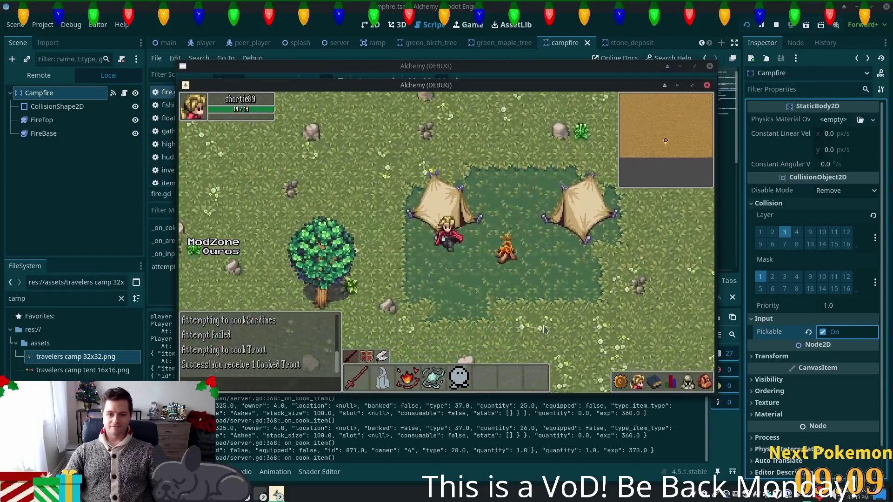
pyautogui.press('Down')
pyautogui.press('Left')
pyautogui.press('Up')
pyautogui.press('Right')
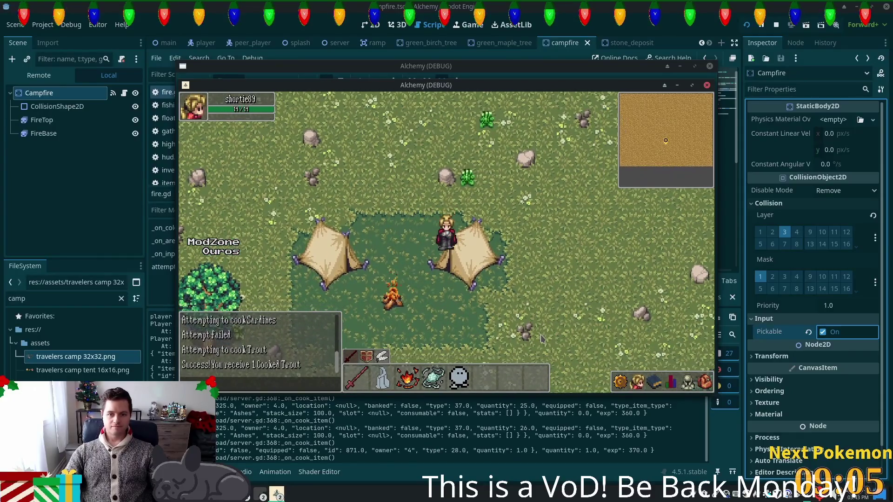
# Move the character right past the tent and settle it beside the right tent.
pyautogui.press('Right')
pyautogui.press('Left')
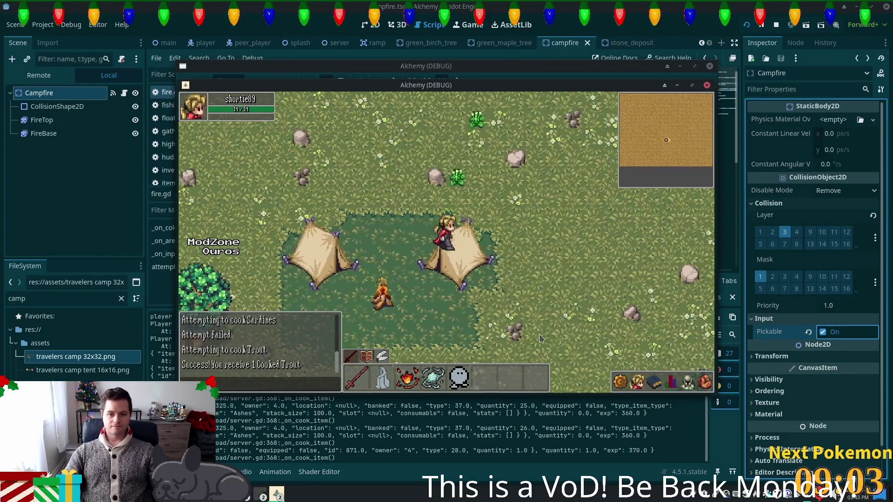
pyautogui.press('Right')
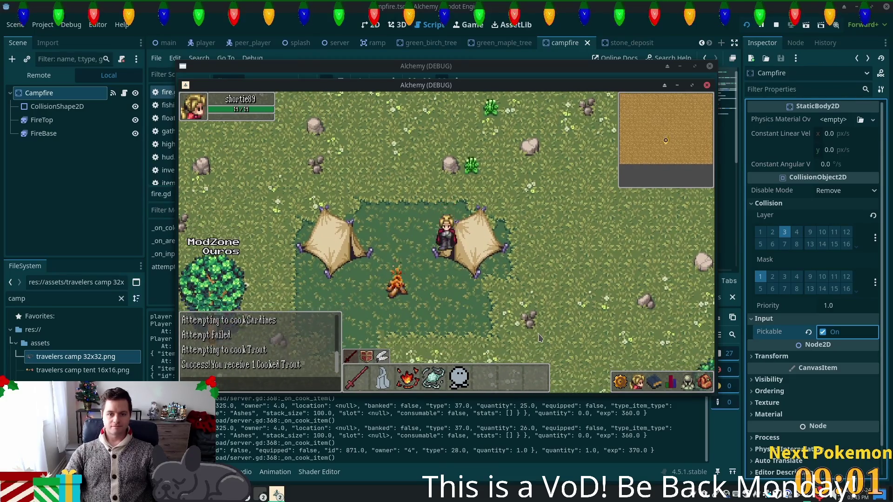
pyautogui.press('Right')
pyautogui.press('Down')
pyautogui.press('Left')
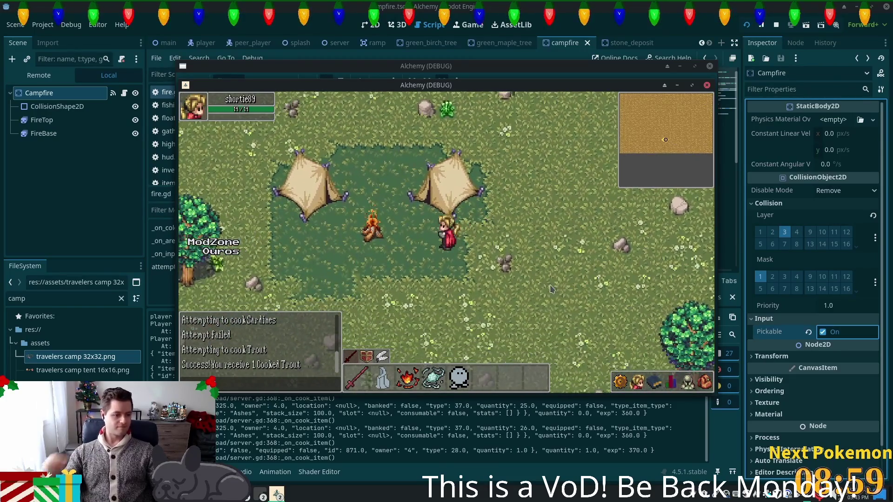
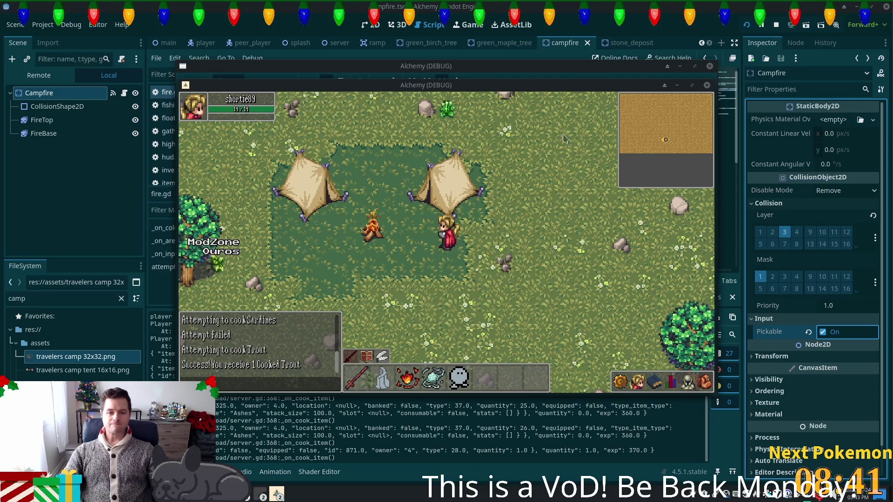
# Stop the game with F8 and view the fields_of_ouros campfire area in the 2D editor.
pyautogui.press('F8')
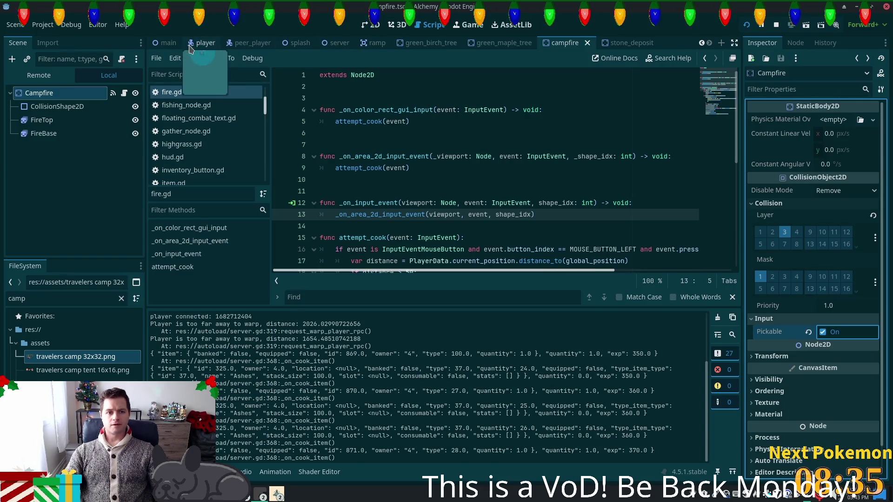
pyautogui.scroll(3, 190, 45)
pyautogui.click(261, 43)
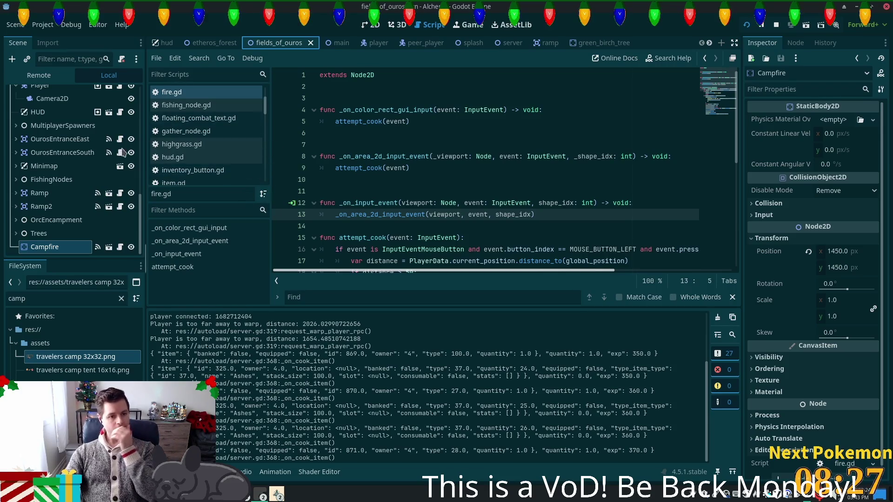
pyautogui.hotkey('ctrl', 'F1')
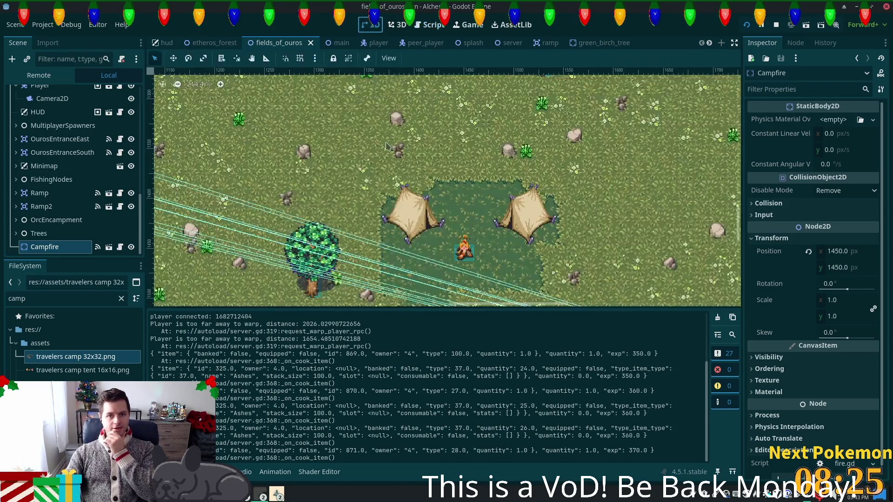
# Select the Structures TileMapLayer and pick the travelers camp tent 64x64 tile source.
pyautogui.scroll(3, 482, 224)
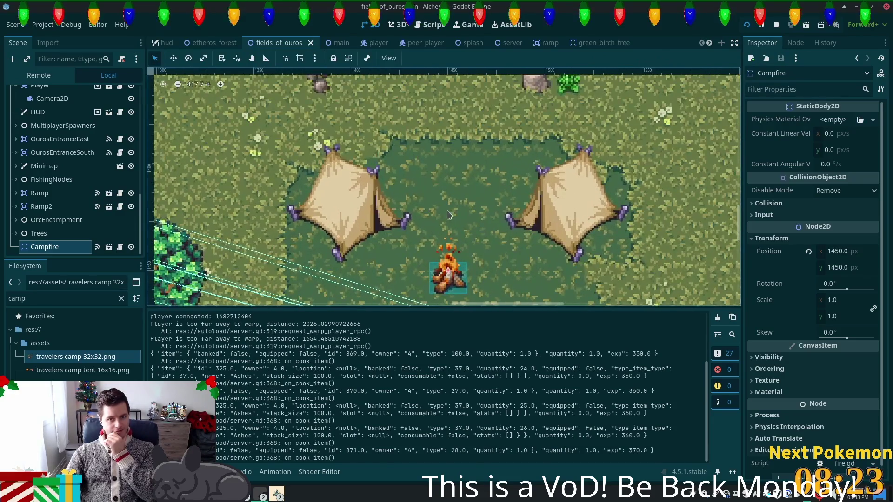
pyautogui.scroll(1, 86, 218)
pyautogui.scroll(-1, 70, 228)
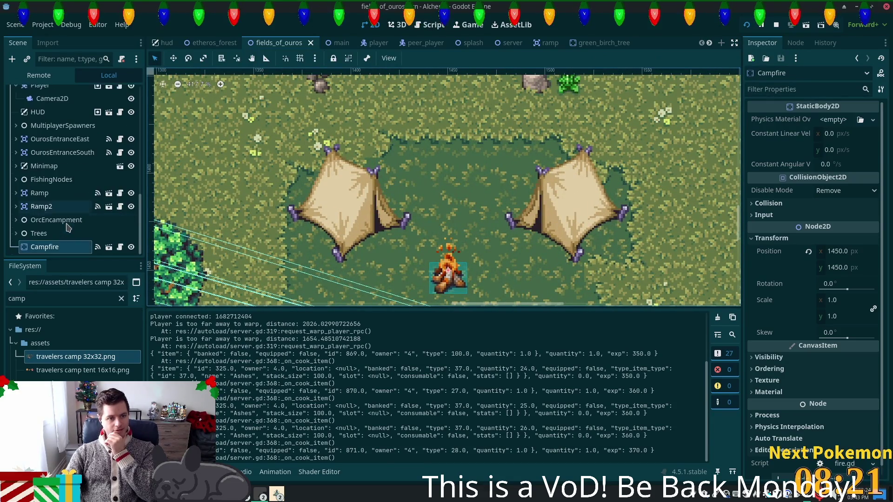
pyautogui.scroll(10, 74, 186)
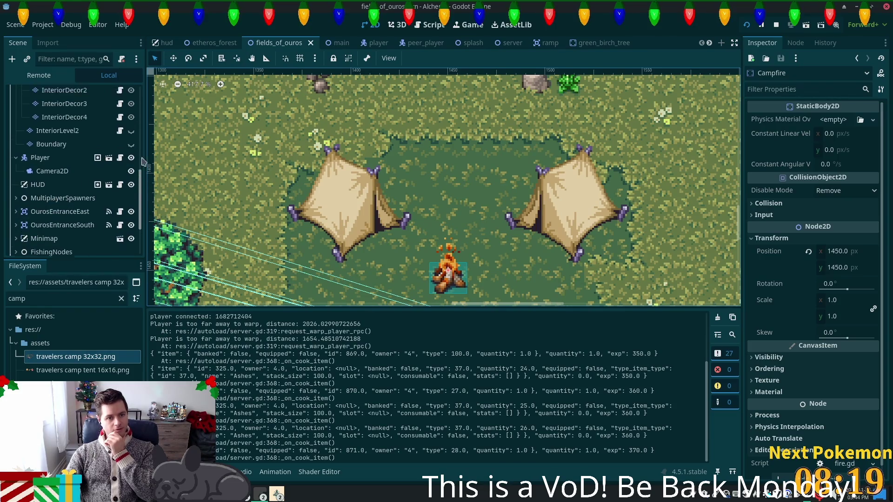
pyautogui.click(52, 214)
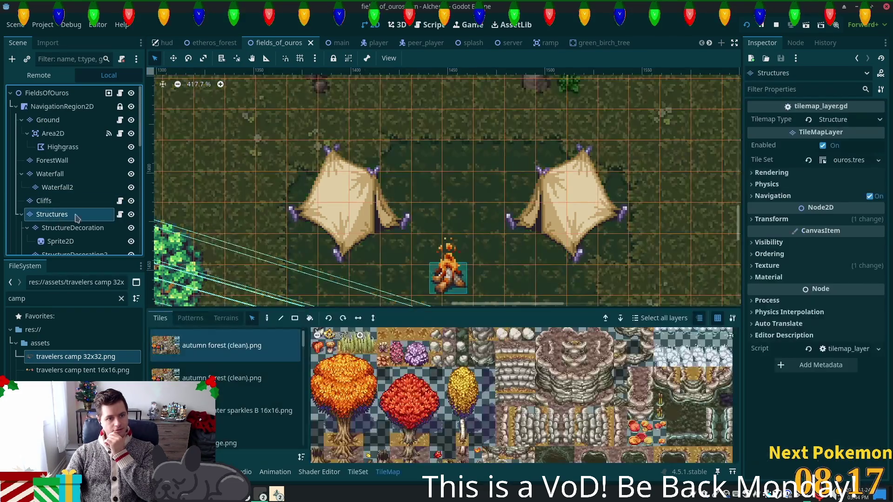
pyautogui.scroll(-10, 296, 442)
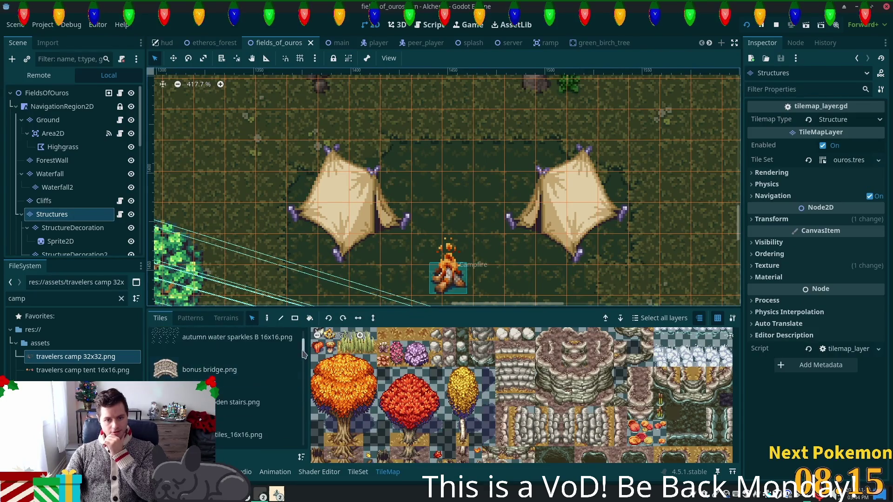
pyautogui.scroll(3, 260, 409)
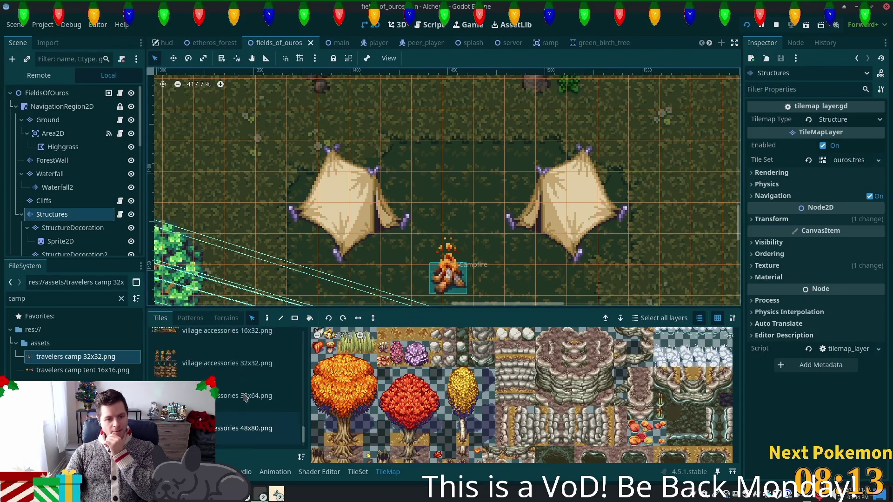
pyautogui.scroll(3, 246, 393)
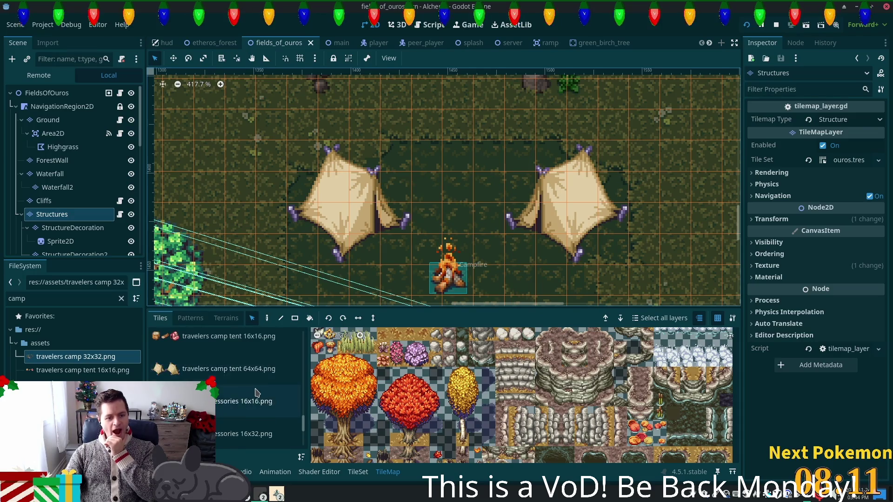
pyautogui.click(254, 382)
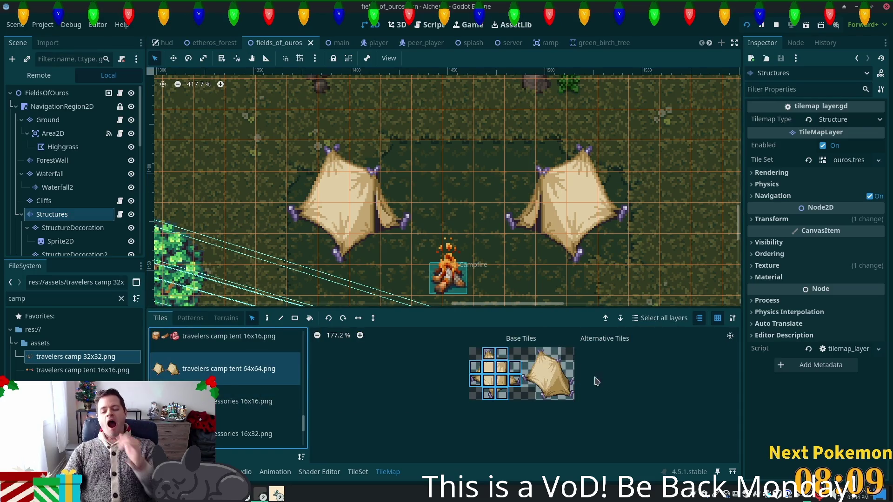
# Open the tent source in the TileSet editor in Select mode.
pyautogui.click(358, 472)
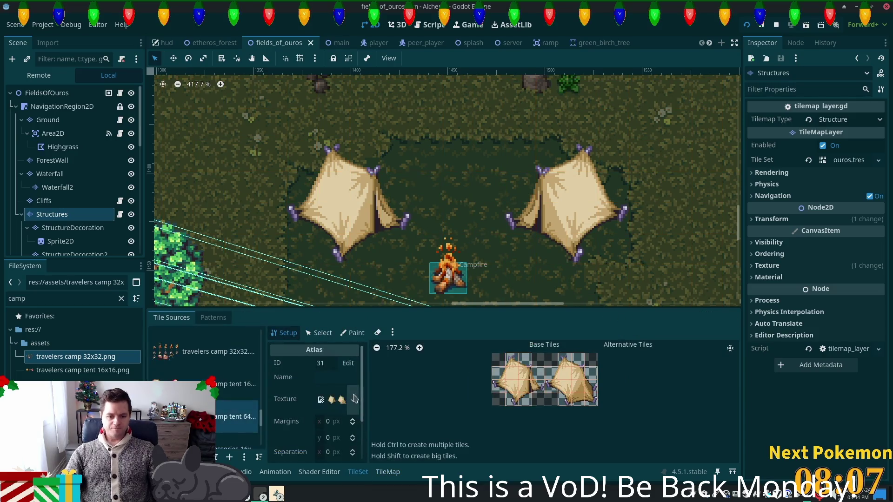
pyautogui.scroll(-3, 365, 390)
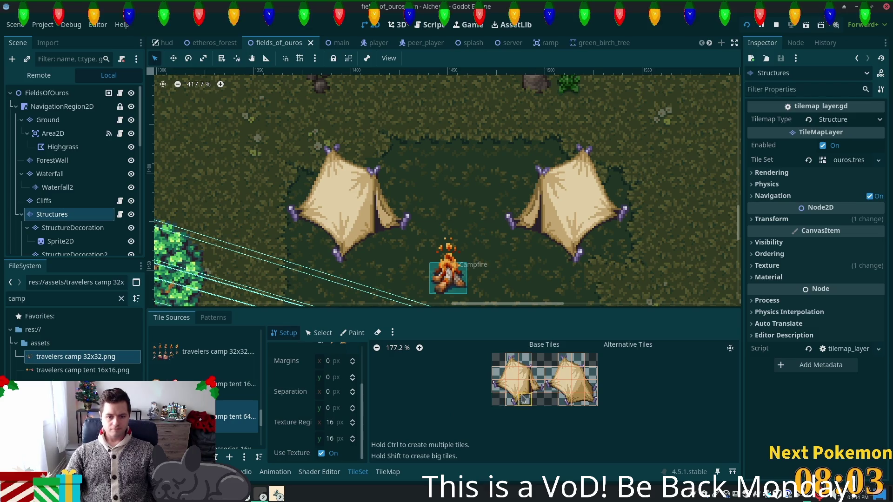
pyautogui.click(321, 334)
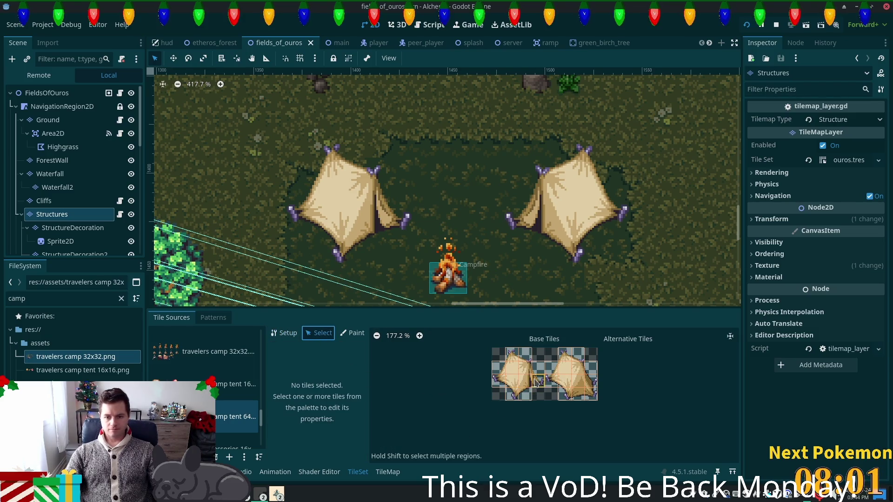
# Draw a triangular Physics Layer 0 collision polygon on the first selected tent tile.
pyautogui.click(522, 397)
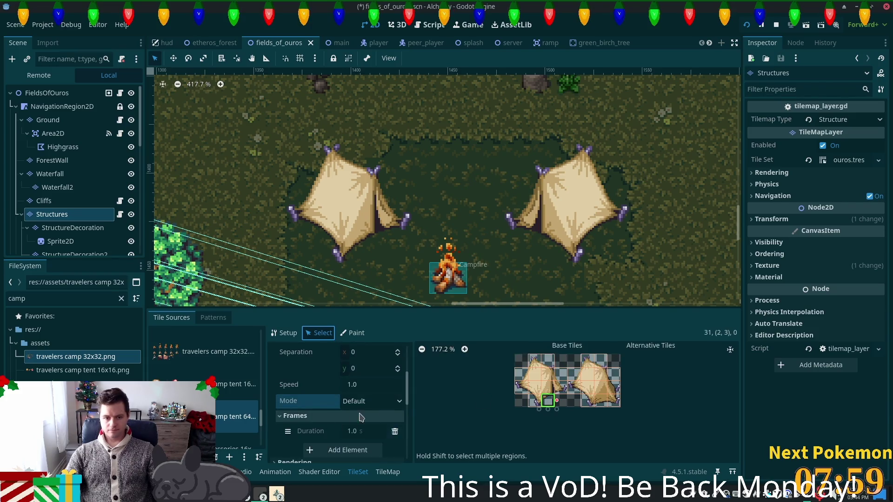
pyautogui.click(307, 359)
pyautogui.click(363, 394)
pyautogui.click(323, 414)
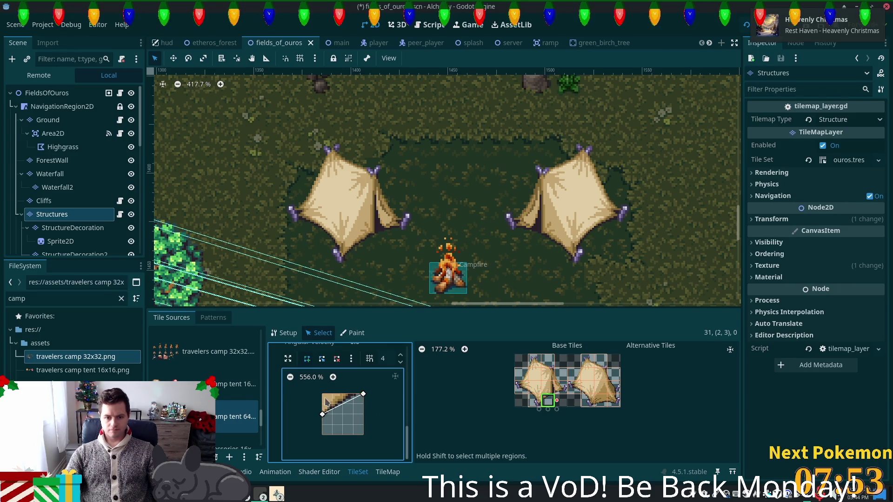
pyautogui.click(363, 394)
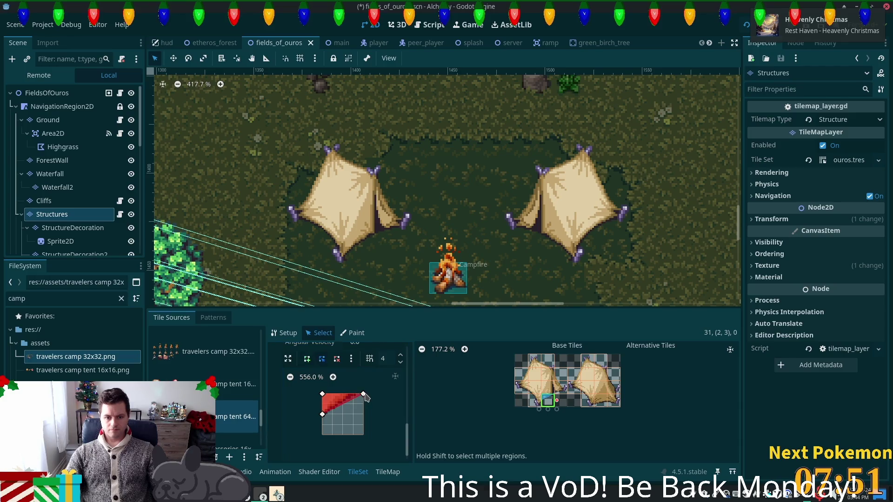
# Edit the collision shape of the tent tile to its left, adding a corner point.
pyautogui.click(534, 400)
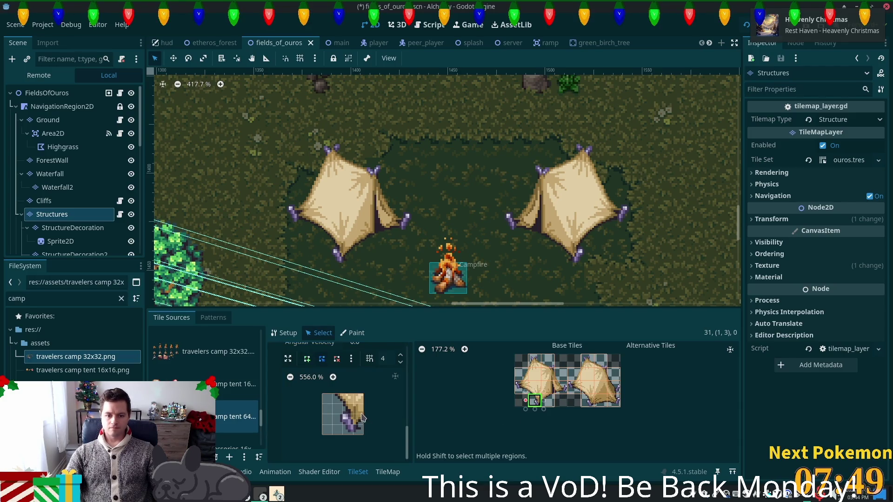
pyautogui.click(363, 420)
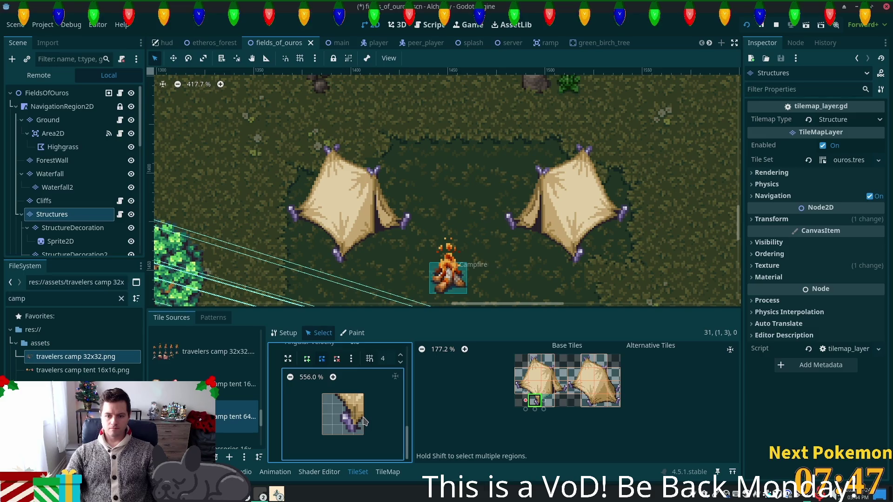
pyautogui.scroll(1, 548, 415)
pyautogui.scroll(11, 549, 415)
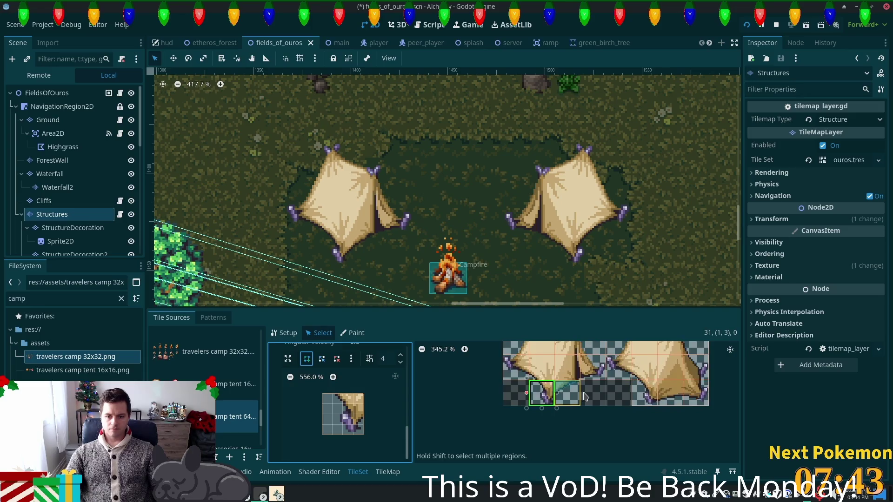
pyautogui.scroll(8, 575, 396)
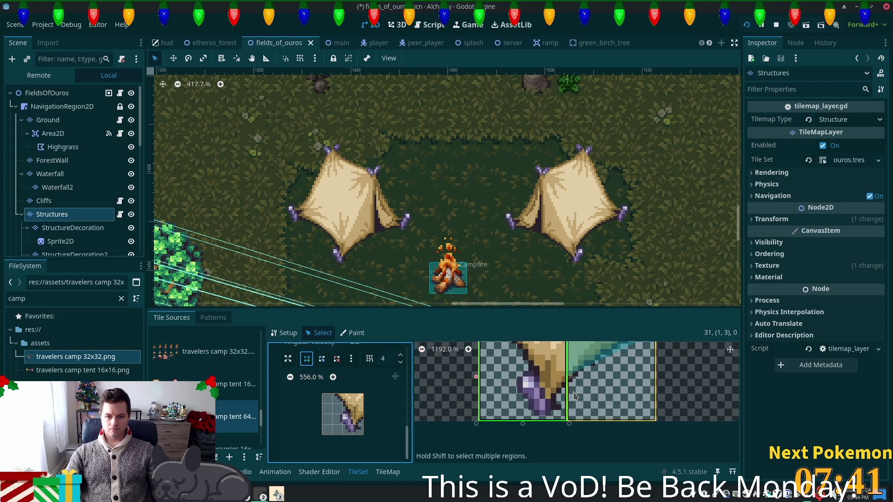
pyautogui.click(364, 418)
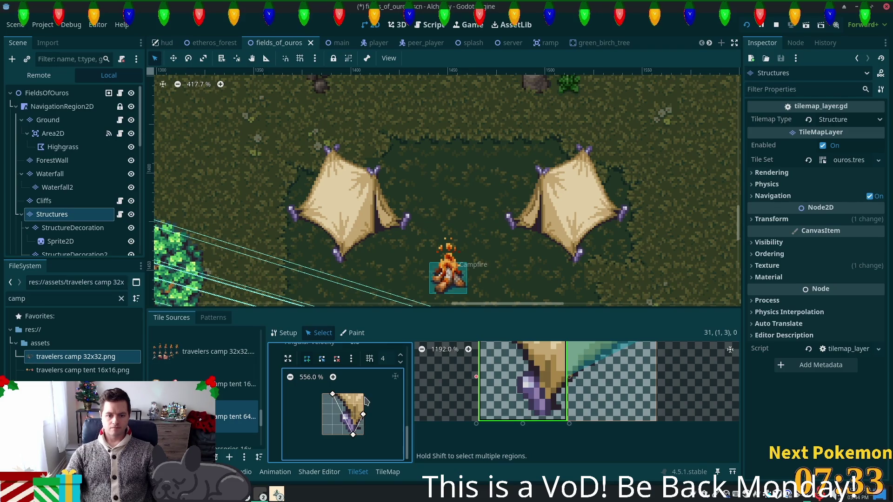
pyautogui.click(363, 414)
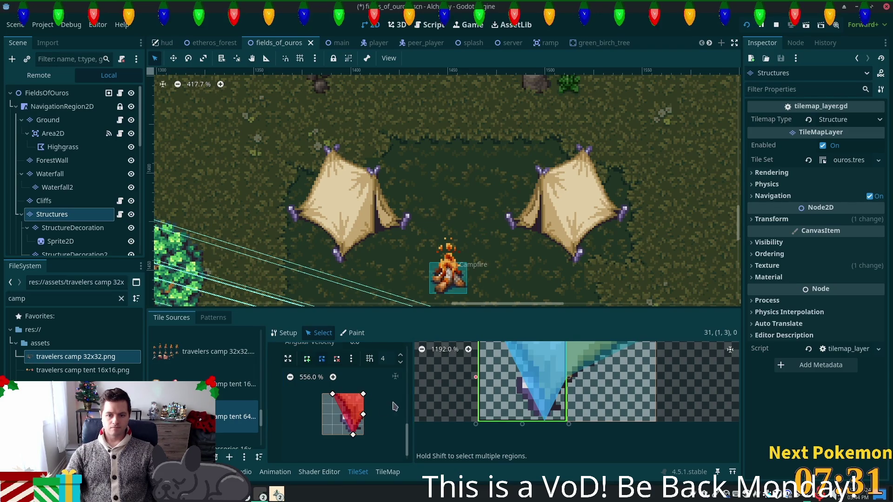
pyautogui.scroll(-3, 485, 392)
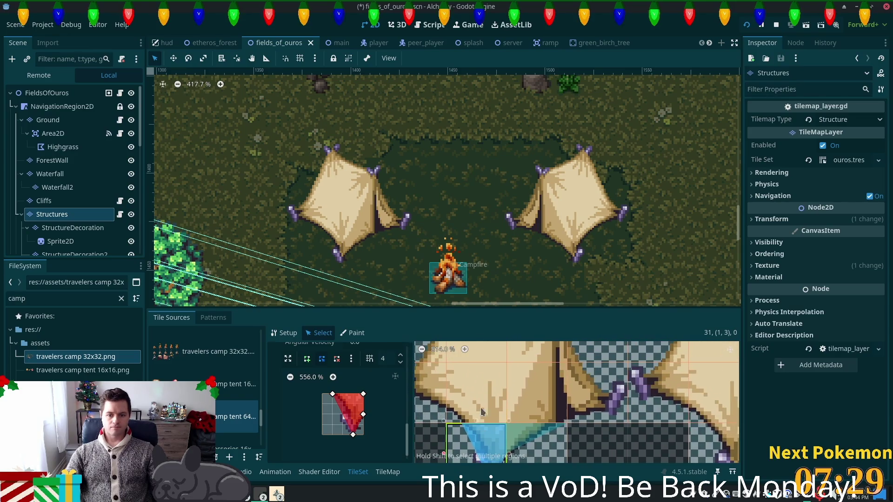
# Draw a triangular collision polygon on the tent tile above.
pyautogui.click(482, 396)
pyautogui.click(335, 435)
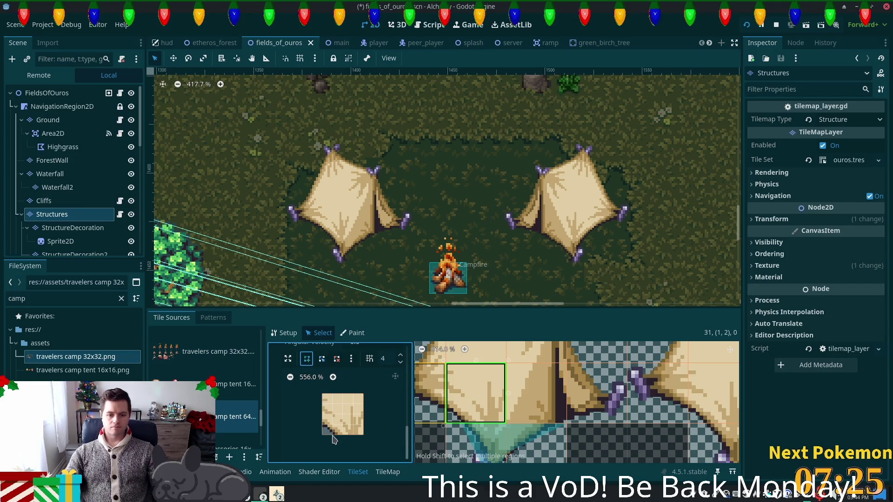
pyautogui.click(363, 393)
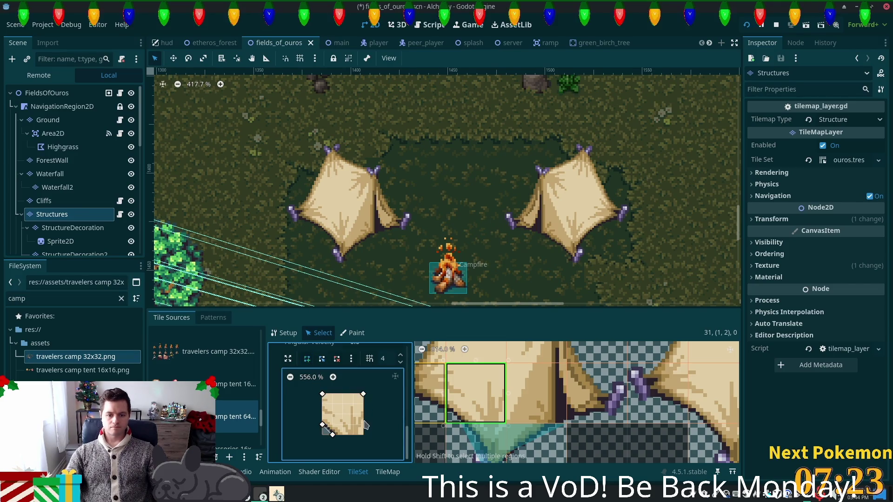
pyautogui.click(338, 436)
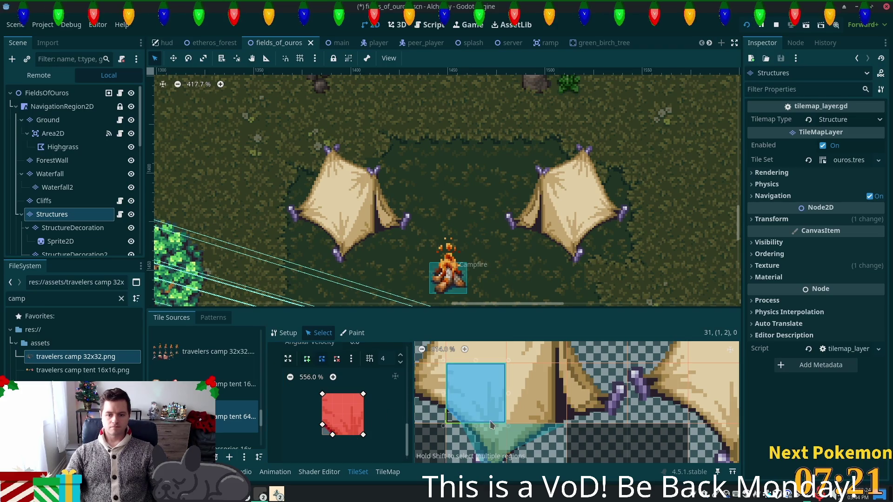
# Draw a five-point collision polygon on the next tent tile to the left.
pyautogui.click(424, 389)
pyautogui.click(307, 360)
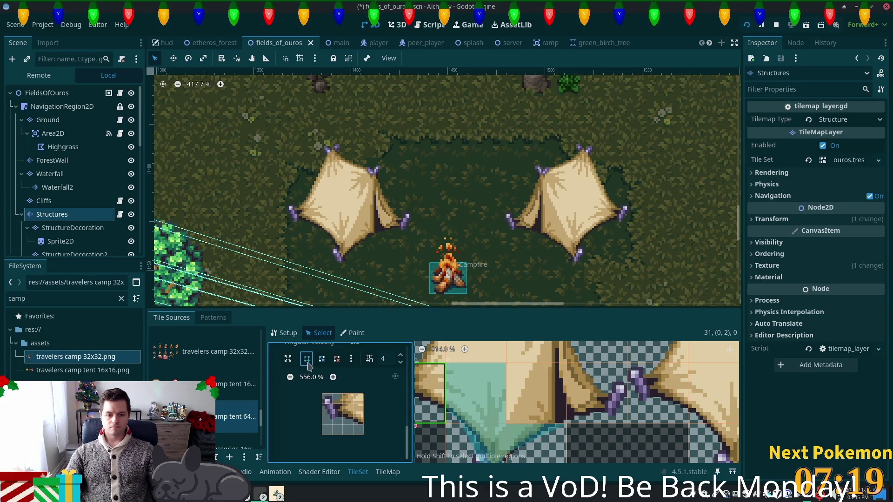
pyautogui.click(343, 395)
pyautogui.click(322, 394)
pyautogui.click(332, 425)
pyautogui.click(363, 425)
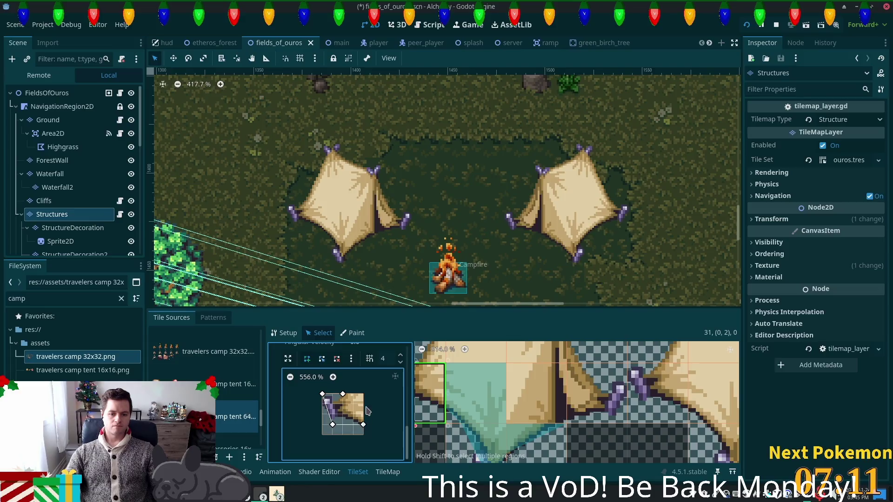
pyautogui.click(363, 394)
pyautogui.click(343, 395)
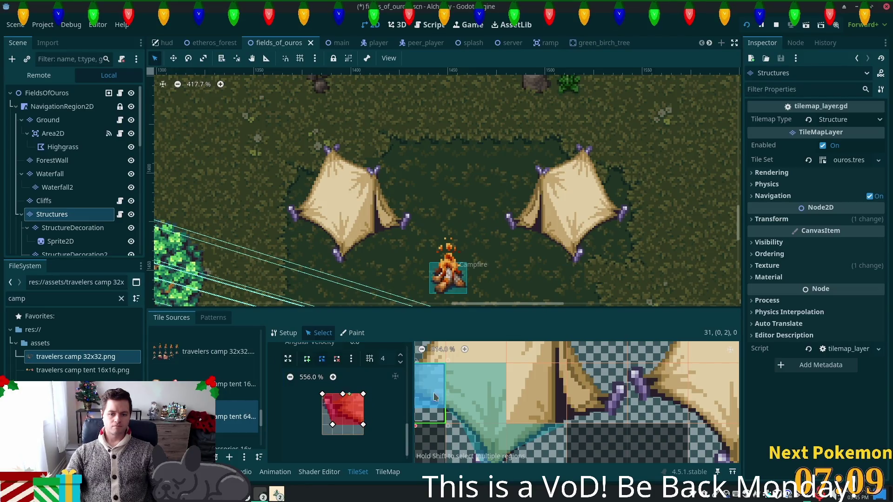
pyautogui.scroll(-2, 542, 411)
# Give the top-left tent tile a triangular collision shape along its bottom edge.
pyautogui.click(444, 377)
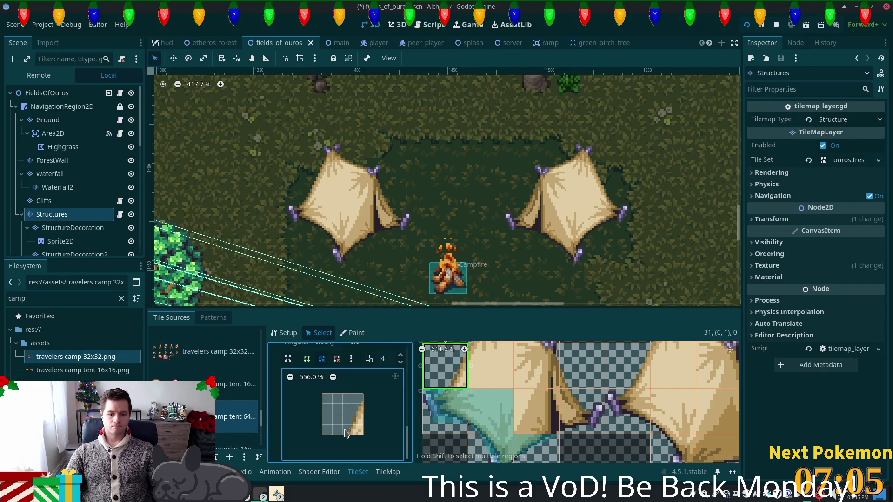
pyautogui.click(343, 434)
pyautogui.click(363, 394)
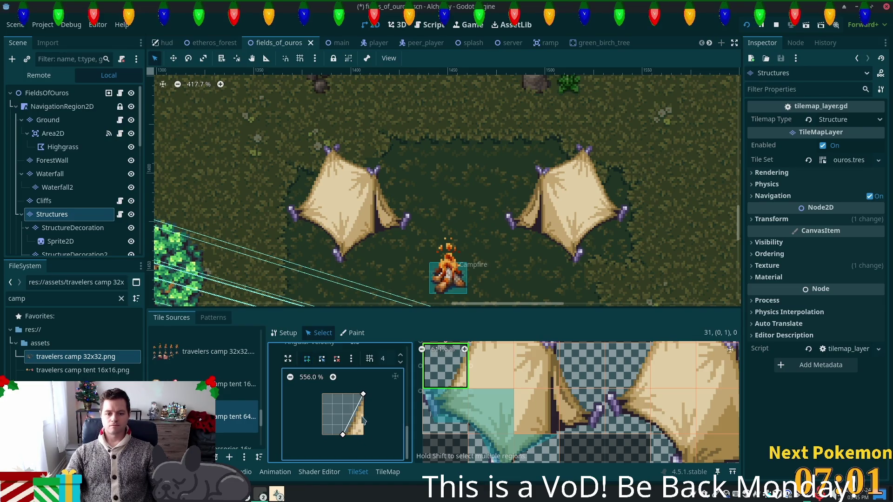
pyautogui.click(363, 435)
pyautogui.click(343, 434)
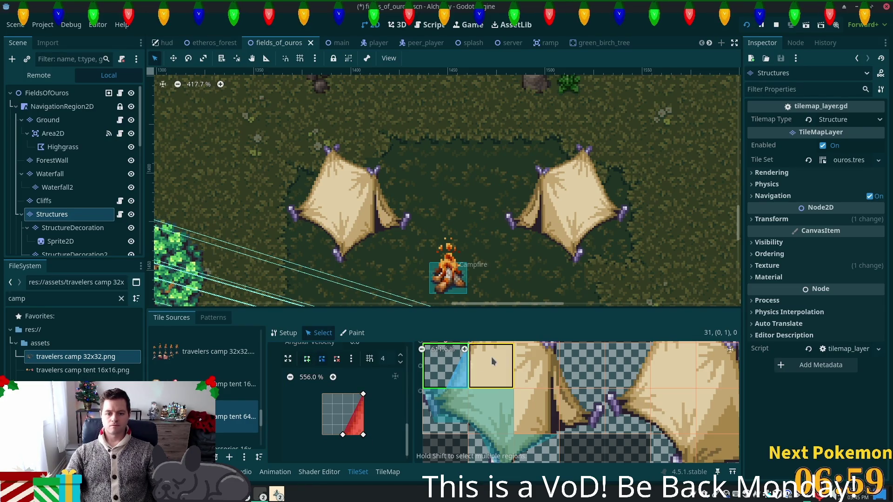
pyautogui.click(492, 367)
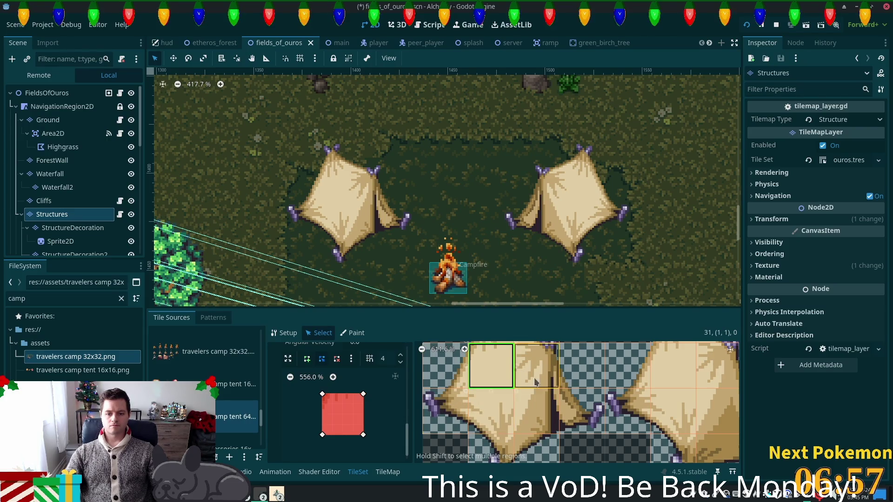
# Set the Rendering Z Index of tent-top tile (1,0) to 5.
pyautogui.scroll(2, 515, 400)
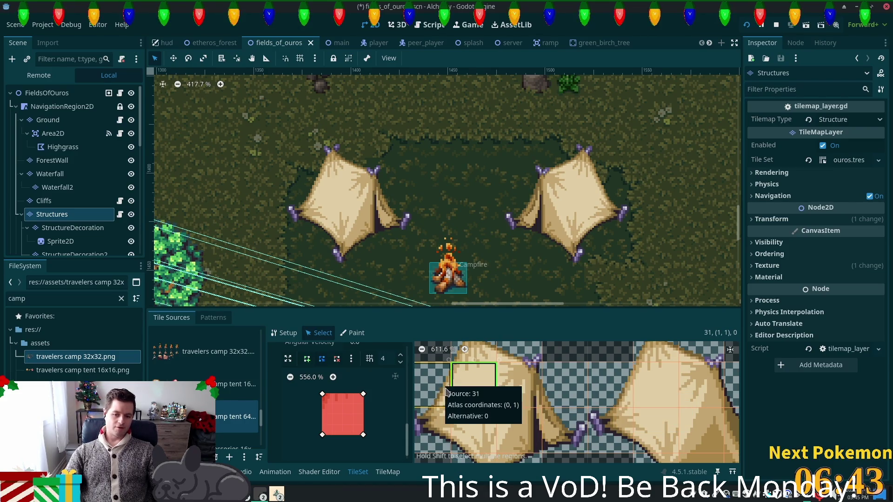
pyautogui.scroll(2, 465, 391)
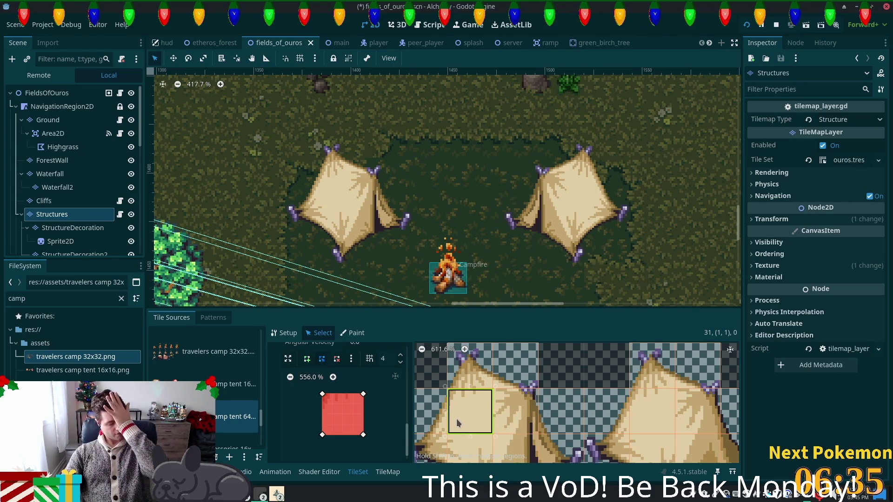
pyautogui.moveTo(469, 392)
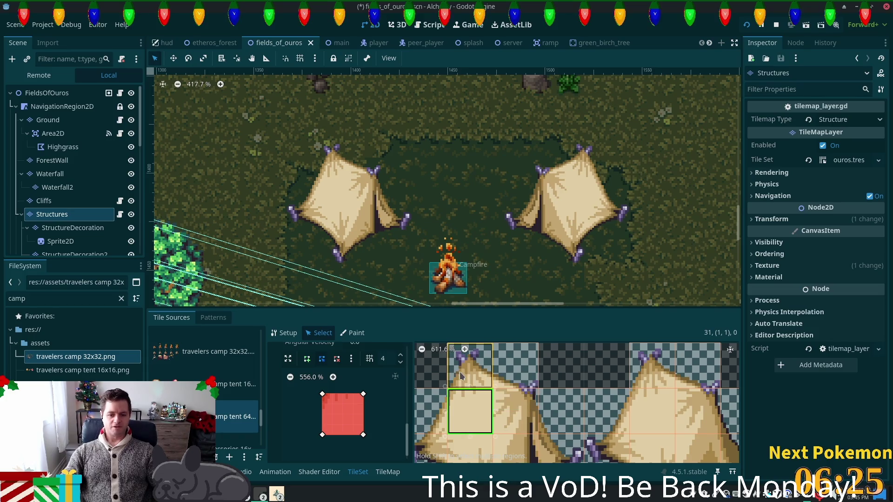
pyautogui.click(465, 374)
pyautogui.scroll(-5, 378, 420)
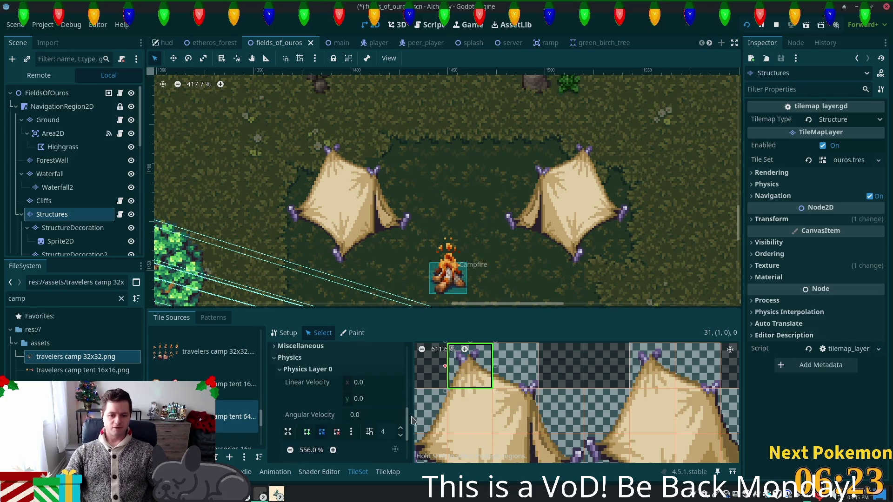
pyautogui.scroll(4, 409, 409)
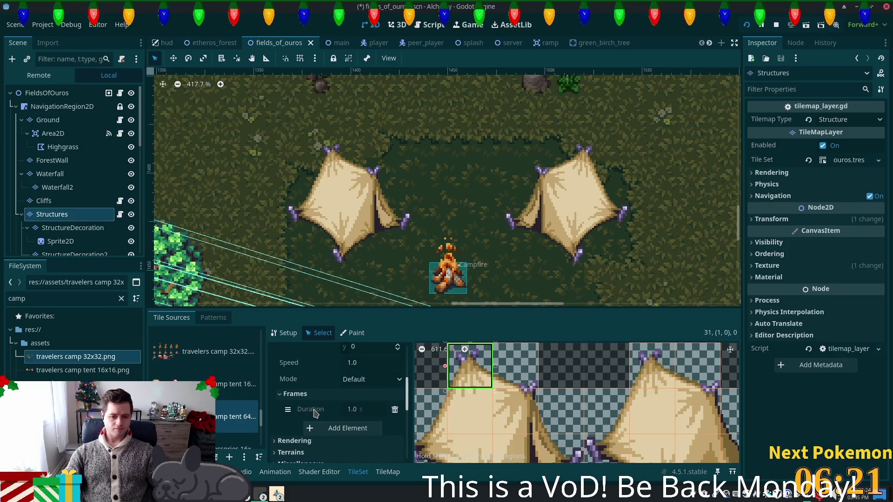
pyautogui.scroll(3, 340, 411)
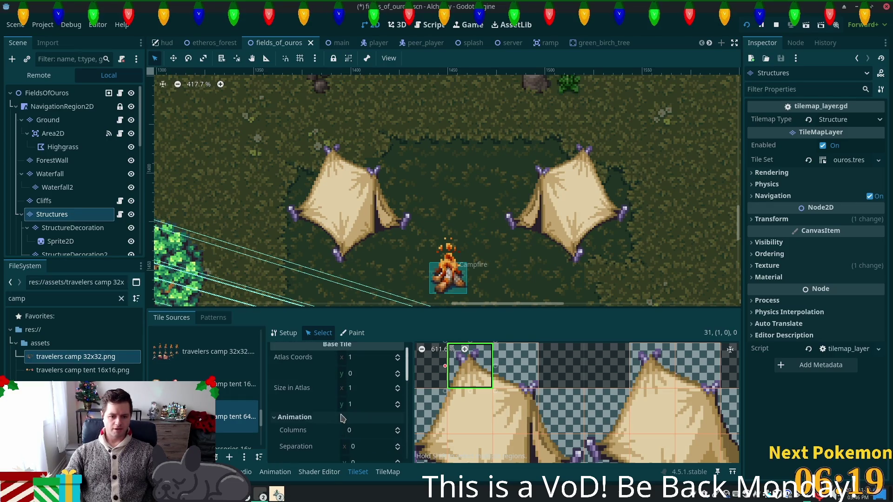
pyautogui.scroll(-3, 346, 414)
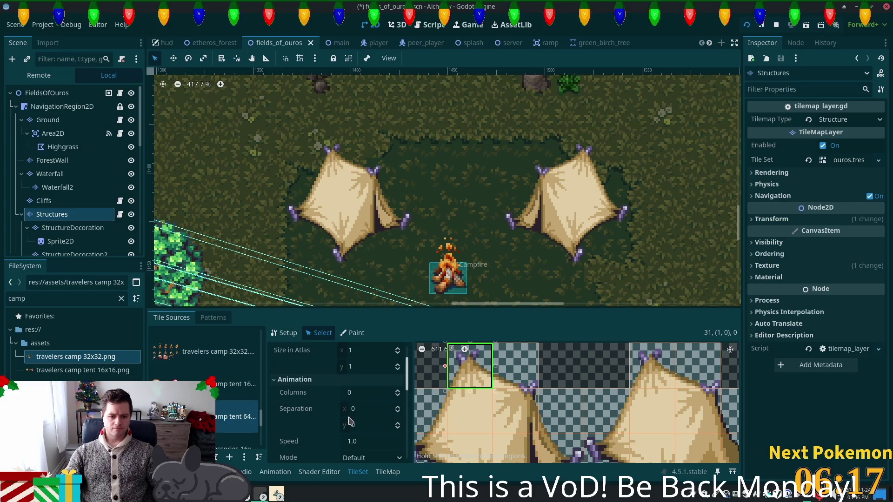
pyautogui.scroll(-3, 347, 430)
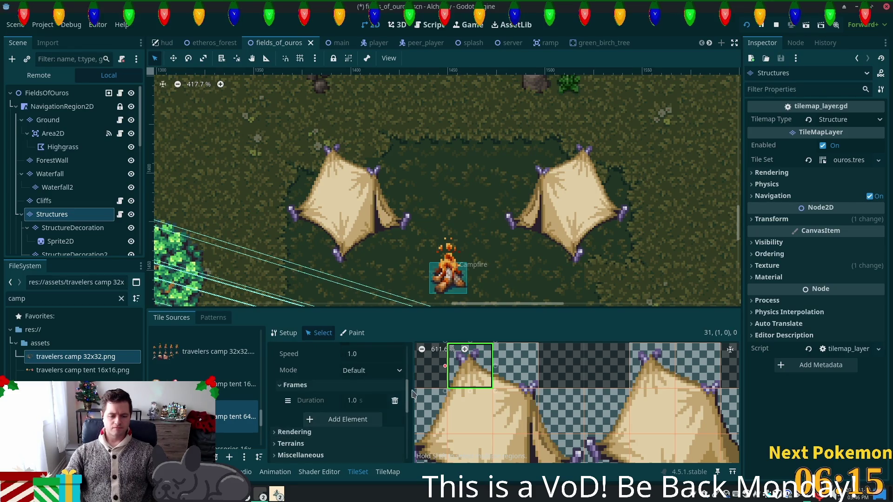
pyautogui.moveTo(407, 404)
pyautogui.mouseDown()
pyautogui.moveTo(407, 372)
pyautogui.moveTo(403, 395)
pyautogui.mouseUp()
pyautogui.scroll(-4, 358, 410)
pyautogui.click(353, 376)
pyautogui.scroll(-1, 358, 421)
pyautogui.scroll(-1, 358, 420)
pyautogui.click(372, 411)
pyautogui.write('5')
pyautogui.click(515, 365)
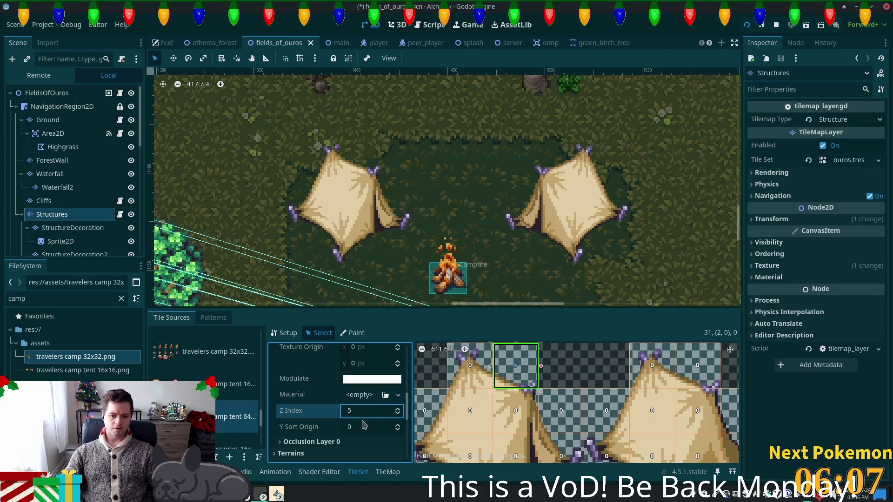
pyautogui.click(461, 363)
pyautogui.click(377, 415)
pyautogui.write('5')
pyautogui.press('Tab')
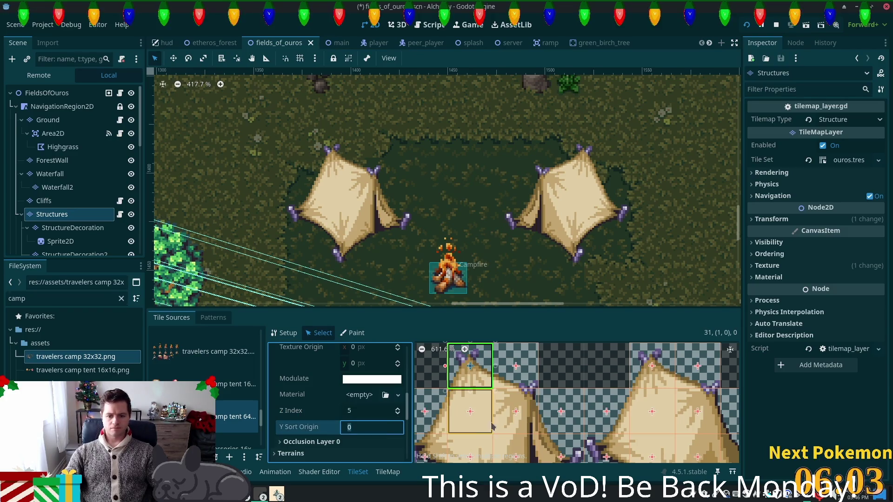
# Set Z Index 5 on tent tiles (2,1) and (1,1).
pyautogui.click(515, 416)
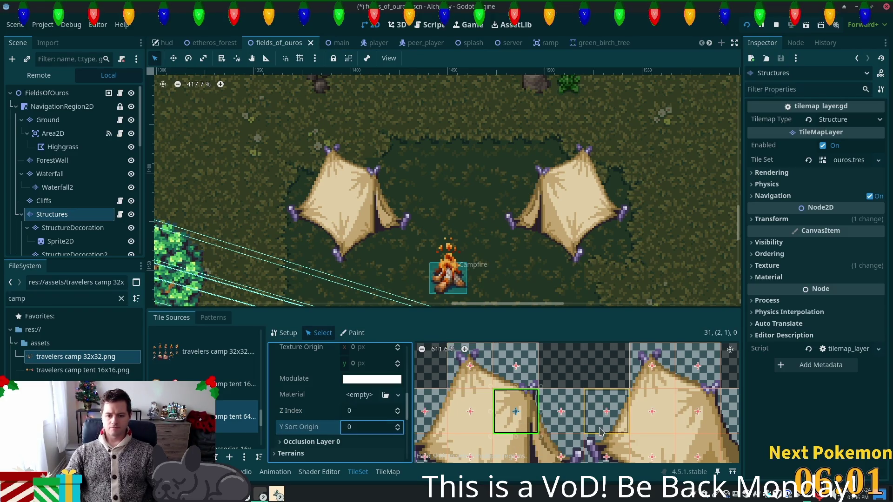
pyautogui.scroll(-2, 515, 409)
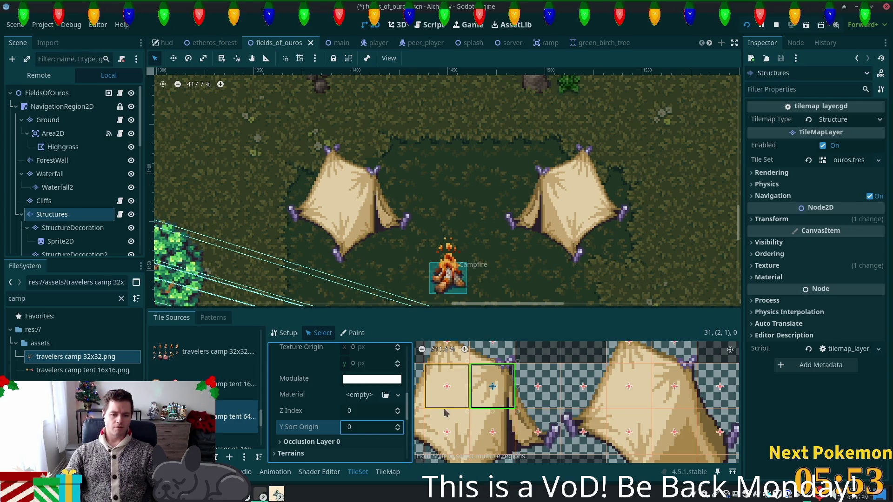
pyautogui.click(370, 412)
pyautogui.write('5')
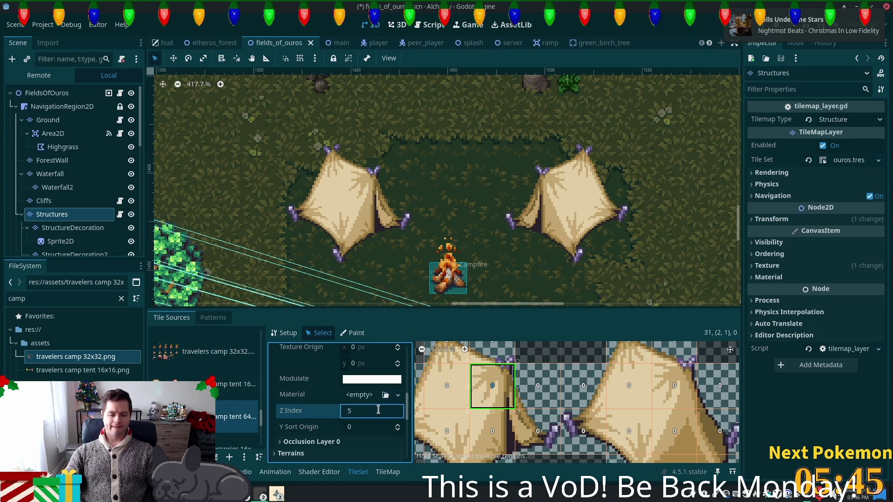
pyautogui.press('Tab')
pyautogui.click(457, 389)
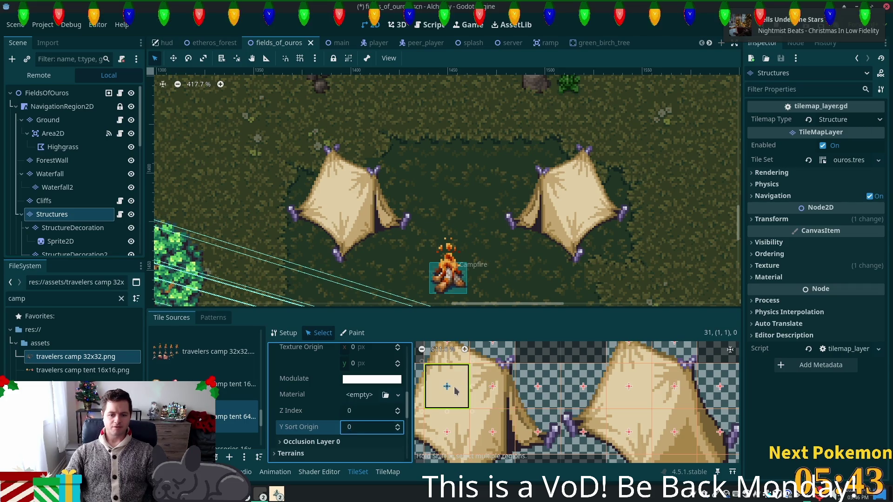
pyautogui.click(366, 413)
pyautogui.write('5')
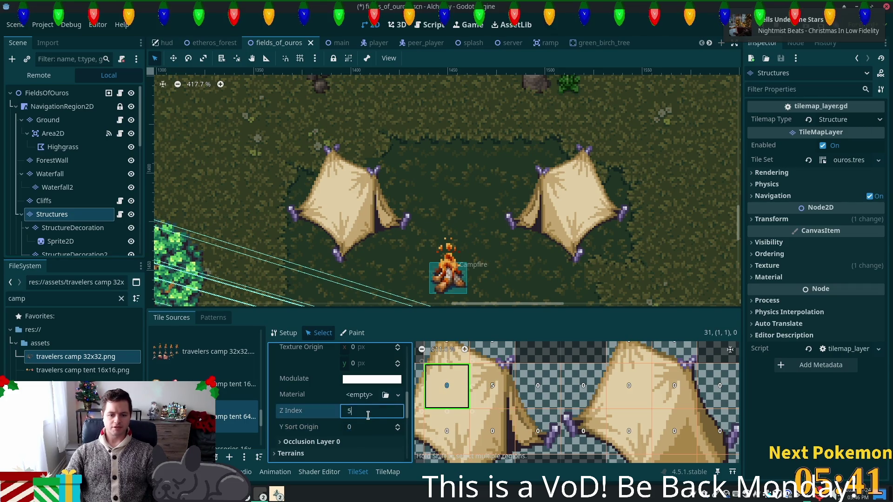
pyautogui.press('Tab')
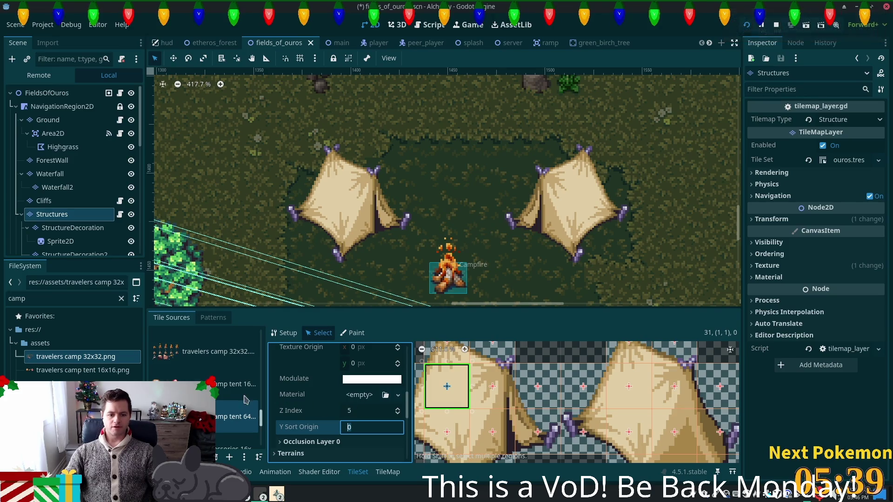
pyautogui.scroll(-2, 372, 415)
# Drag tile (1,1)'s collision vertices inward to follow the tent's slope.
pyautogui.scroll(-5, 403, 446)
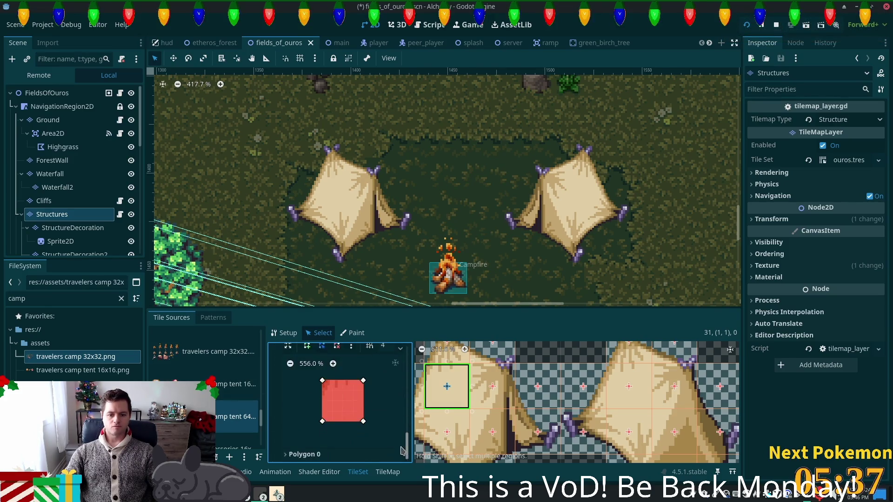
pyautogui.moveTo(364, 381); pyautogui.dragTo(345, 399)
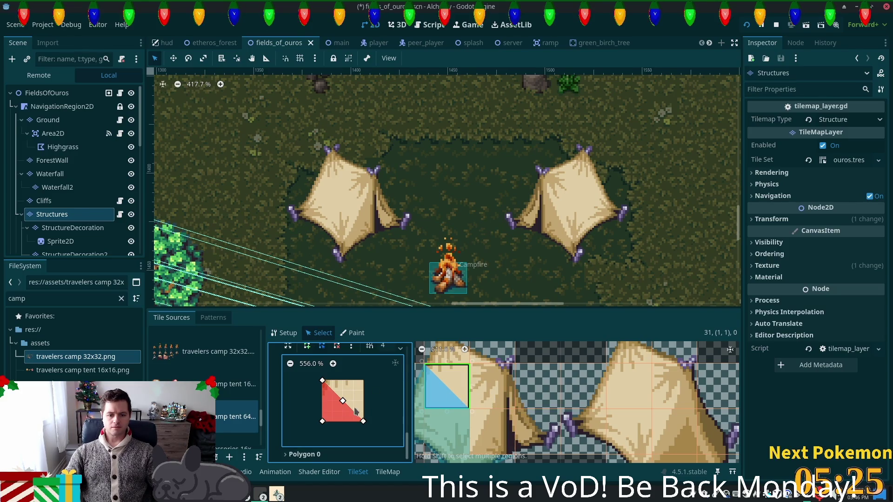
pyautogui.moveTo(352, 395)
pyautogui.mouseDown()
pyautogui.moveTo(370, 410)
pyautogui.moveTo(364, 421)
pyautogui.mouseUp()
pyautogui.moveTo(354, 392); pyautogui.dragTo(364, 401)
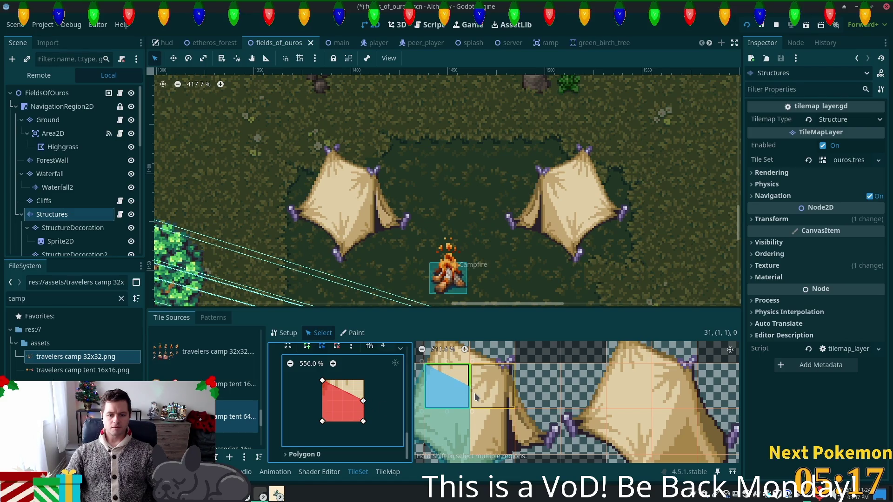
# Draw a triangular collision polygon along tile (2,1)'s left edge.
pyautogui.click(496, 394)
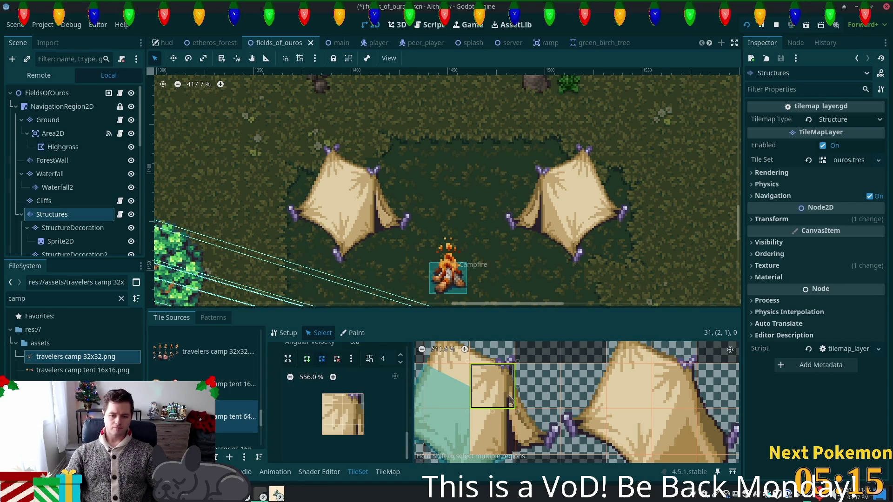
pyautogui.click(322, 414)
pyautogui.click(323, 434)
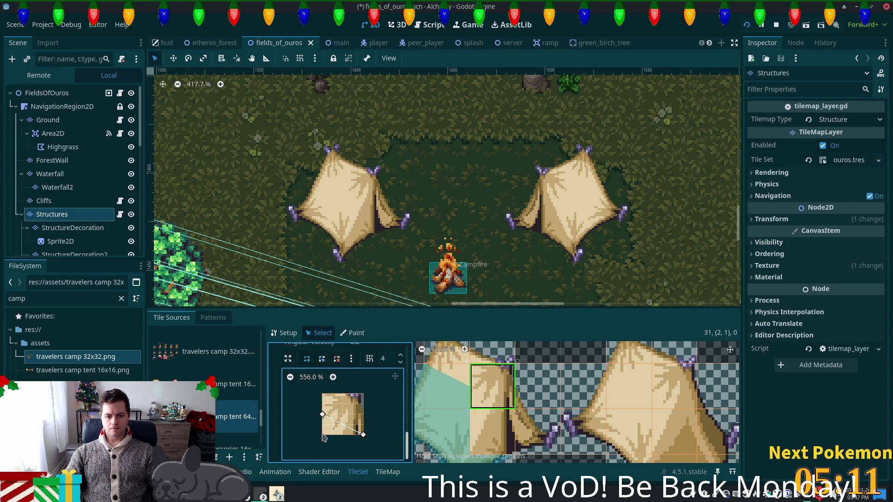
pyautogui.click(323, 415)
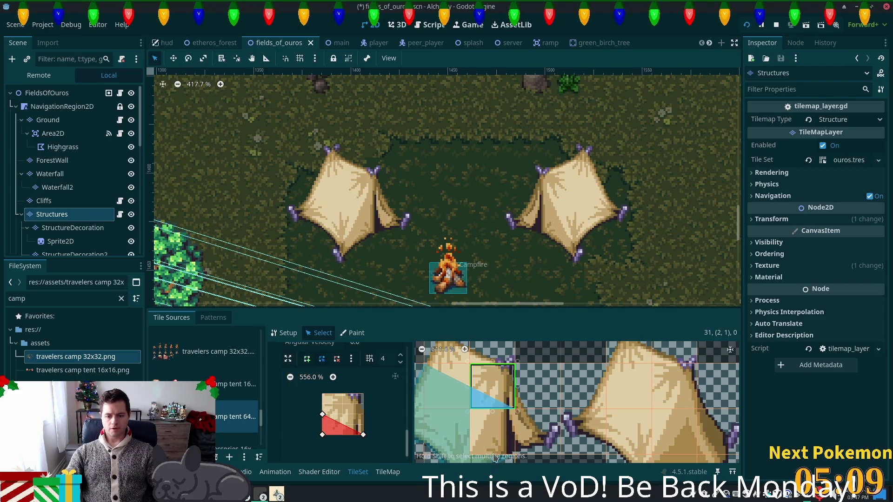
# Select tile (3,1) and open its Z Index field.
pyautogui.click(538, 386)
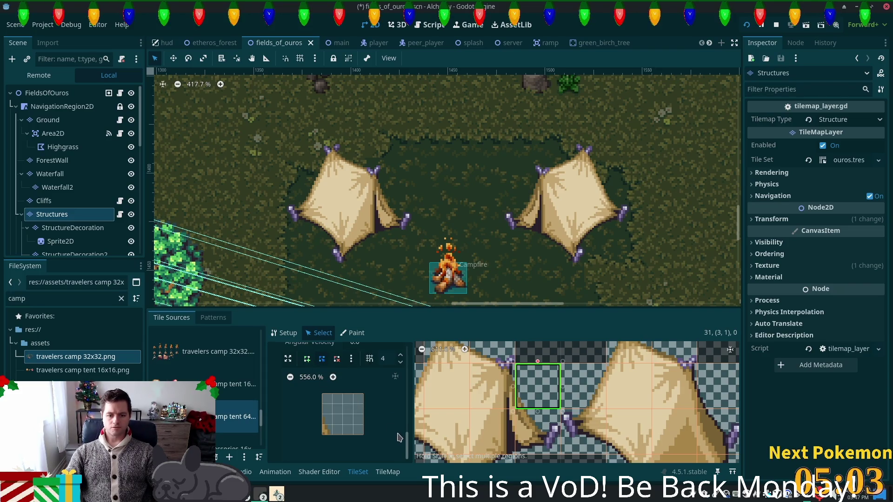
pyautogui.moveTo(405, 441); pyautogui.dragTo(404, 408)
pyautogui.click(353, 395)
# Set tile (3,1)'s Z Index to 5 and select tent tile (3,2).
pyautogui.write('5')
pyautogui.click(361, 410)
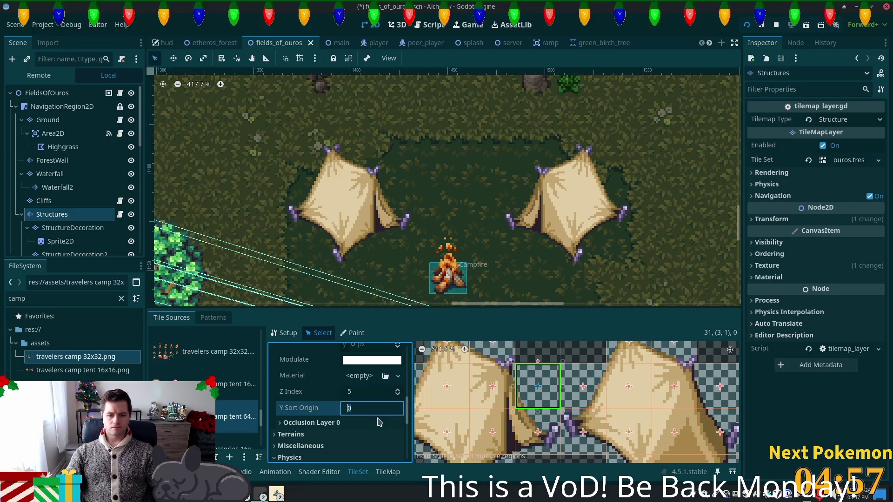
pyautogui.scroll(-1, 365, 424)
pyautogui.click(533, 424)
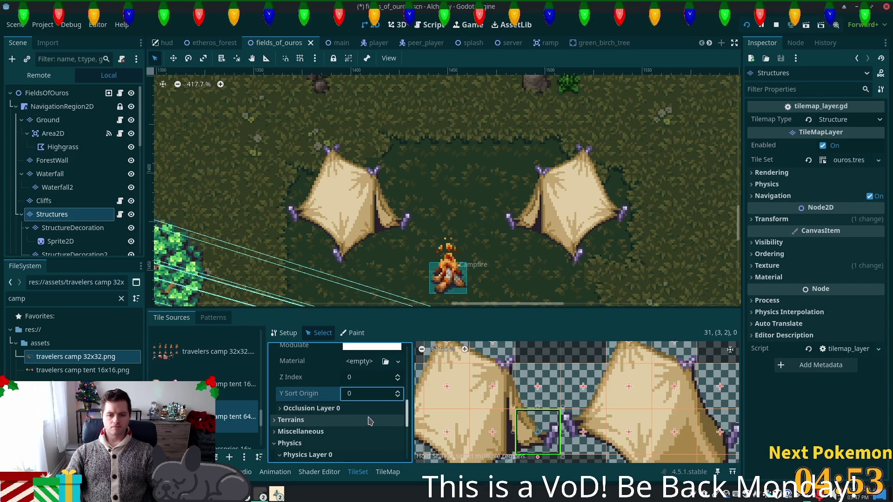
pyautogui.scroll(-5, 367, 421)
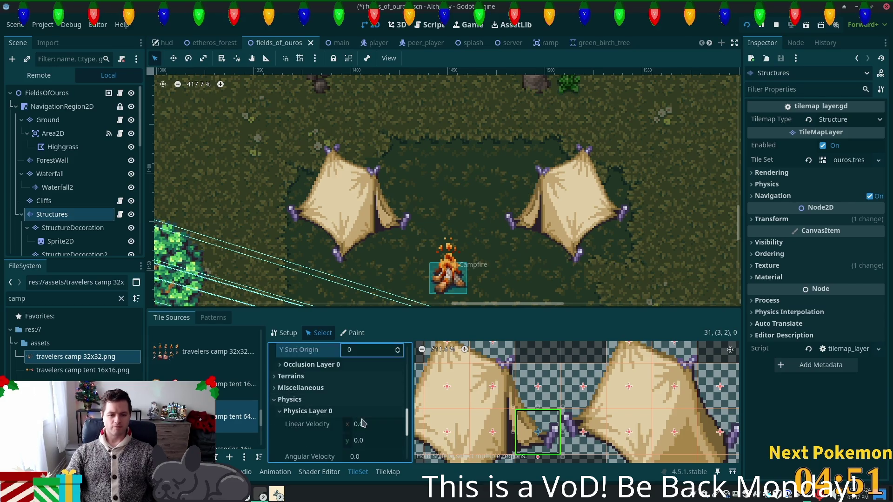
pyautogui.scroll(-3, 358, 423)
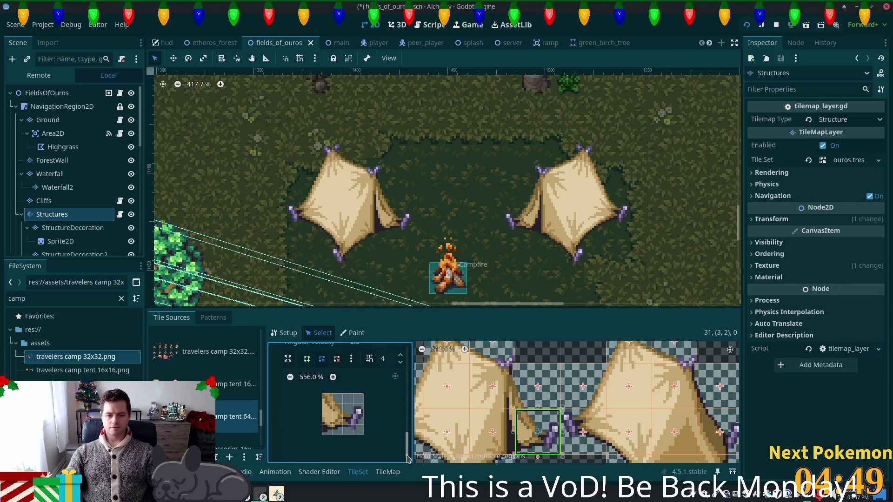
# Draw a multi-point collision polygon on tile (3,2) following the tent edge.
pyautogui.click(307, 359)
pyautogui.click(332, 393)
pyautogui.click(353, 414)
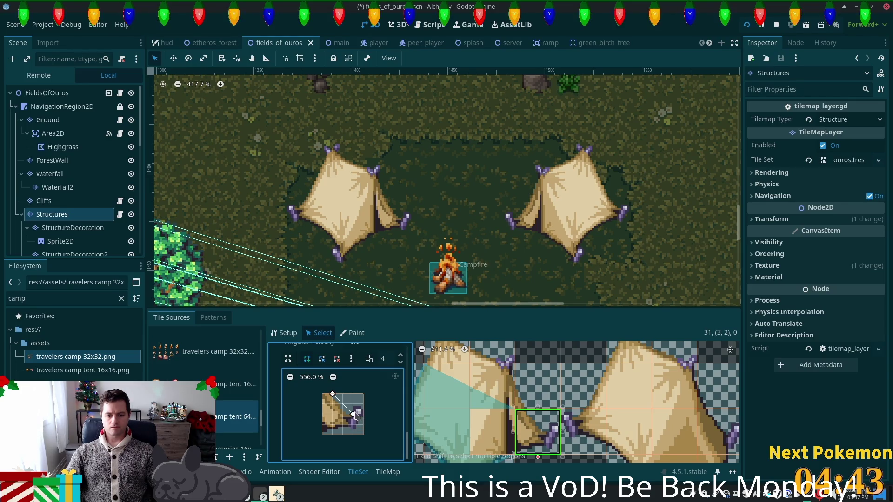
pyautogui.click(363, 435)
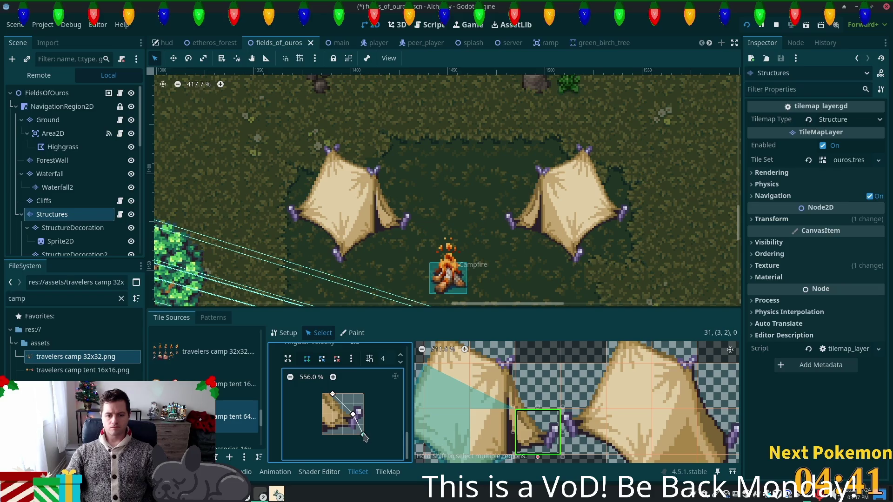
pyautogui.click(322, 435)
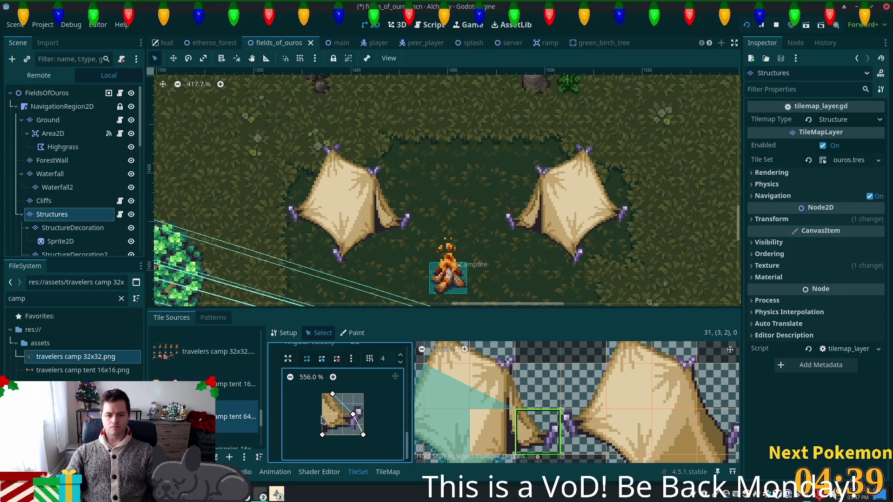
pyautogui.click(322, 394)
pyautogui.click(331, 394)
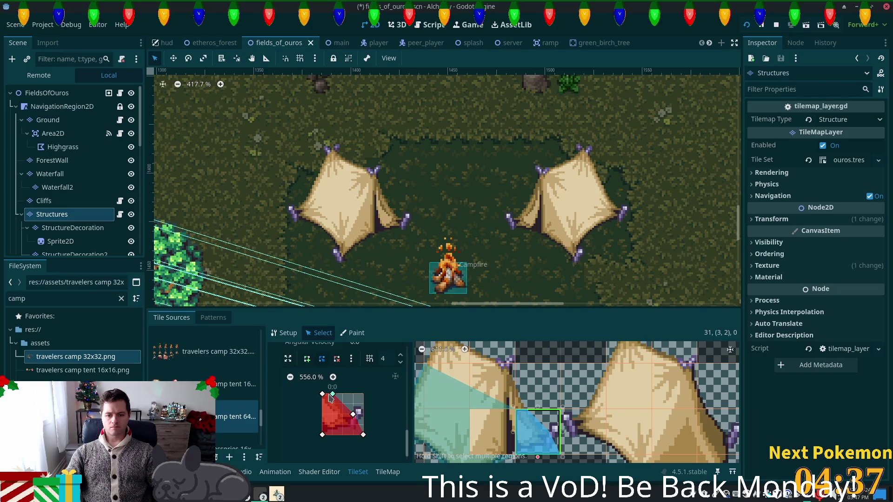
pyautogui.click(331, 397)
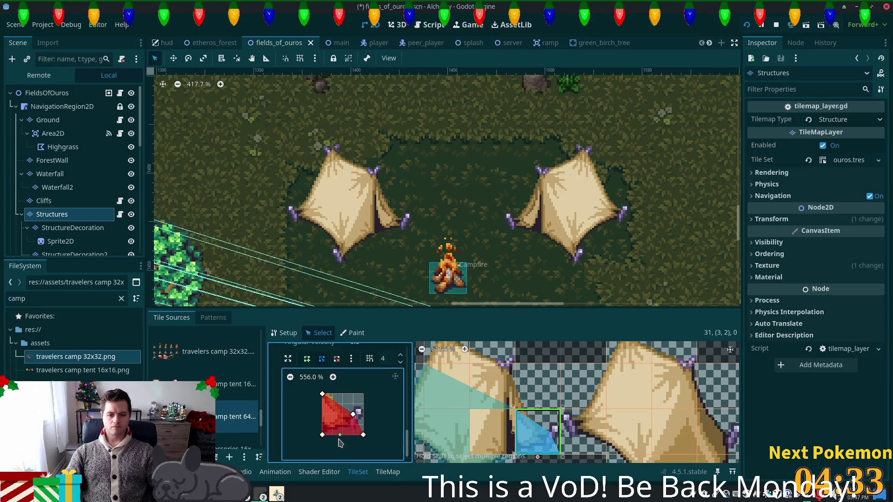
# Save the fields_of_ouros scene with Ctrl+S and run the project.
pyautogui.click(502, 434)
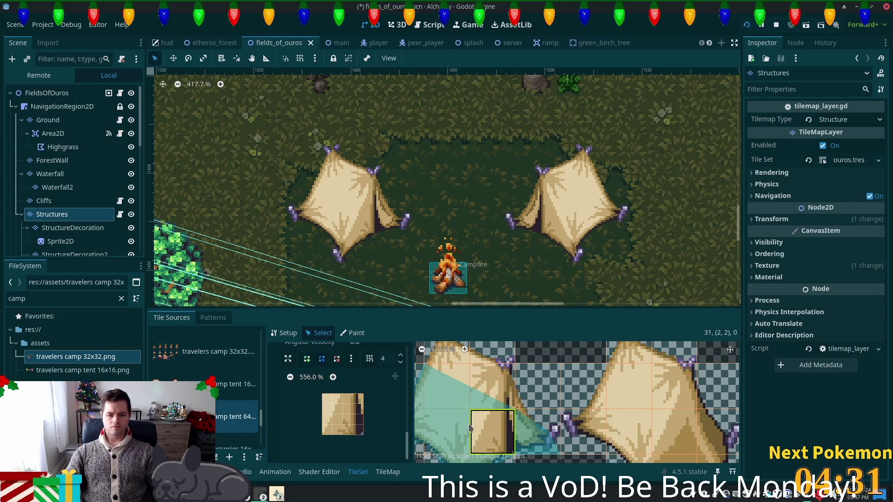
pyautogui.scroll(-1, 571, 417)
pyautogui.scroll(-1, 479, 386)
pyautogui.hotkey('ctrl', 's')
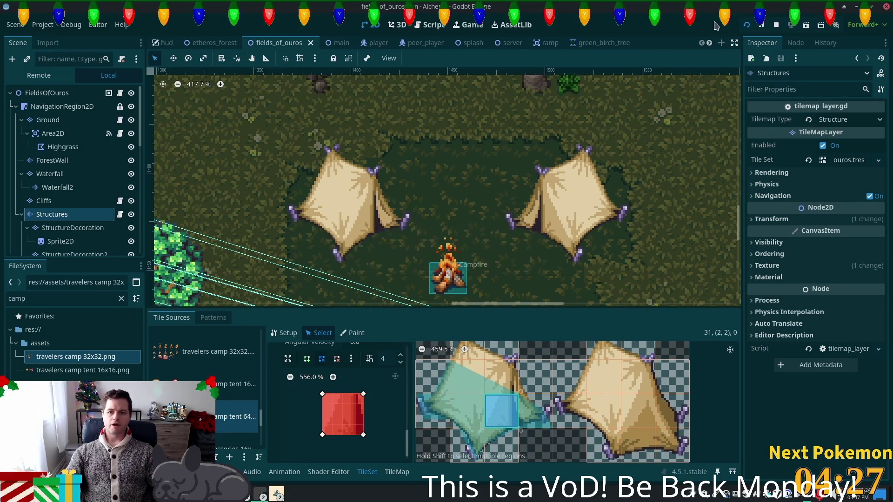
pyautogui.click(747, 26)
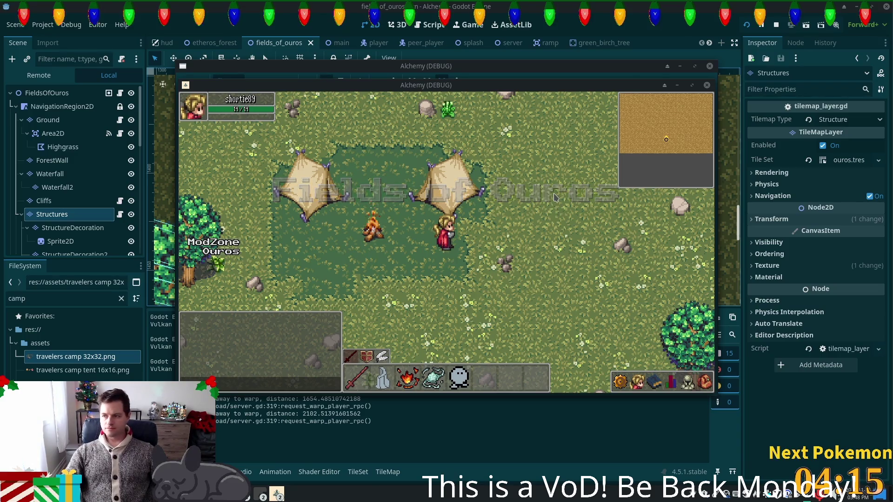
# Walk the player with WASD around and between the two tents and past the campfire.
pyautogui.press('a')
pyautogui.press('w')
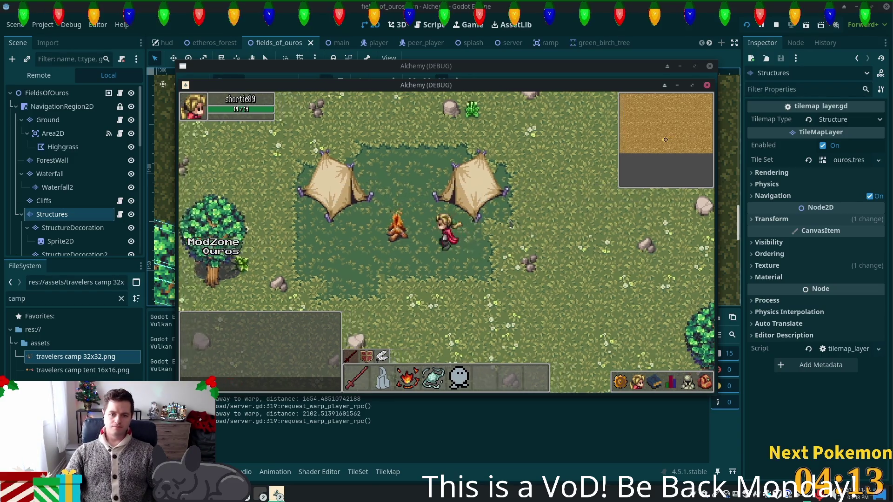
pyautogui.press('s')
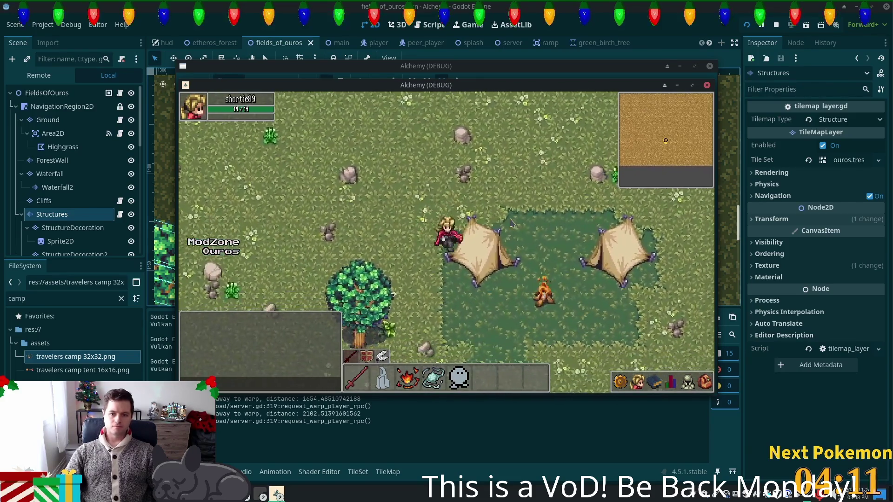
pyautogui.press('a')
pyautogui.press('d')
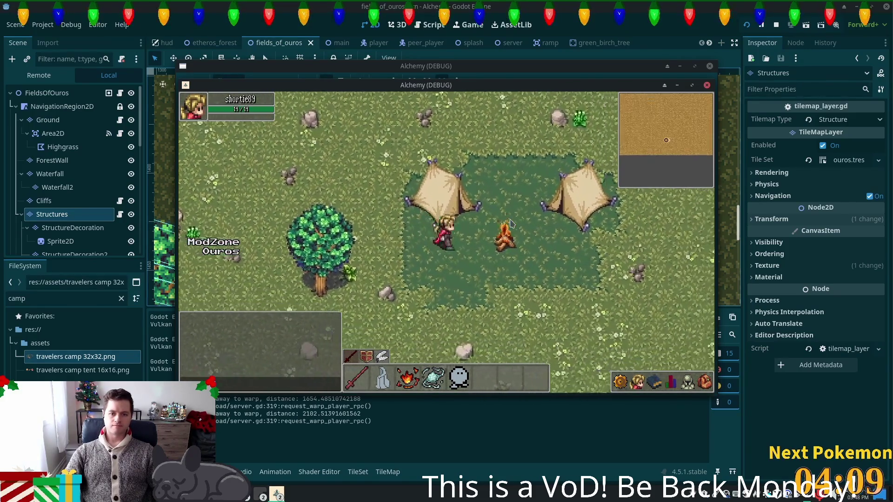
pyautogui.press('w')
pyautogui.press('a')
pyautogui.press('w')
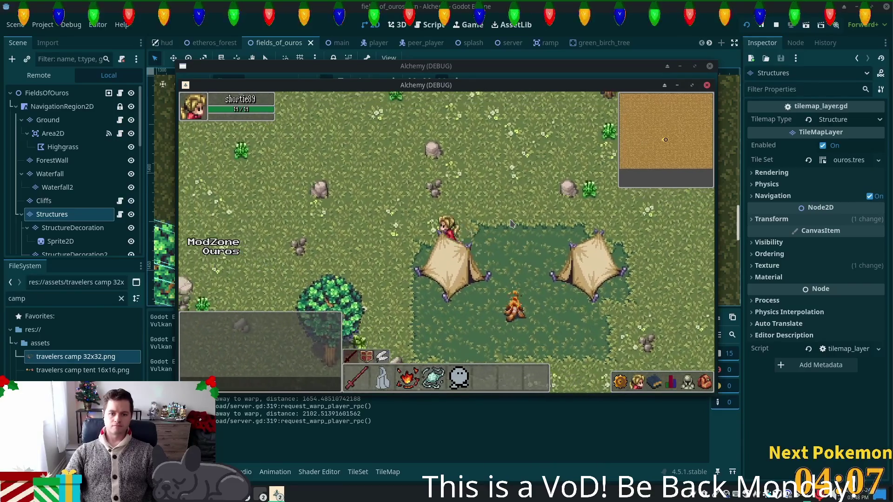
pyautogui.press('d')
pyautogui.press('s')
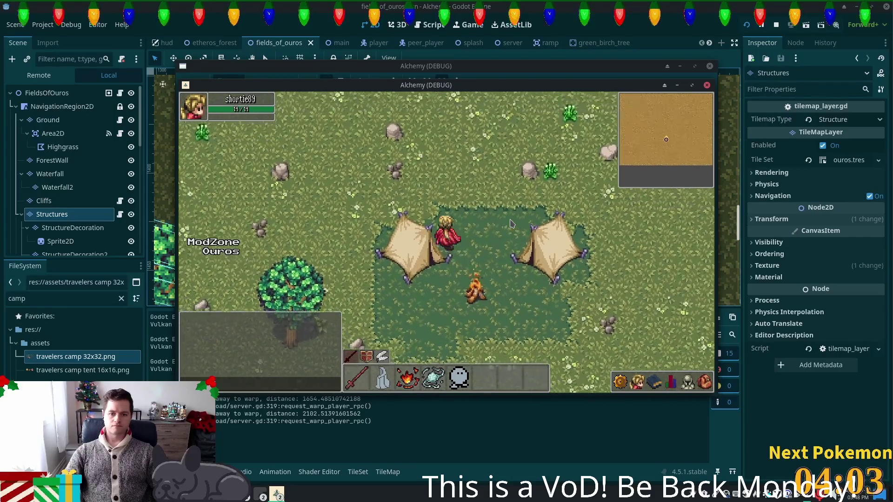
pyautogui.press('a')
pyautogui.press('s')
pyautogui.press('d')
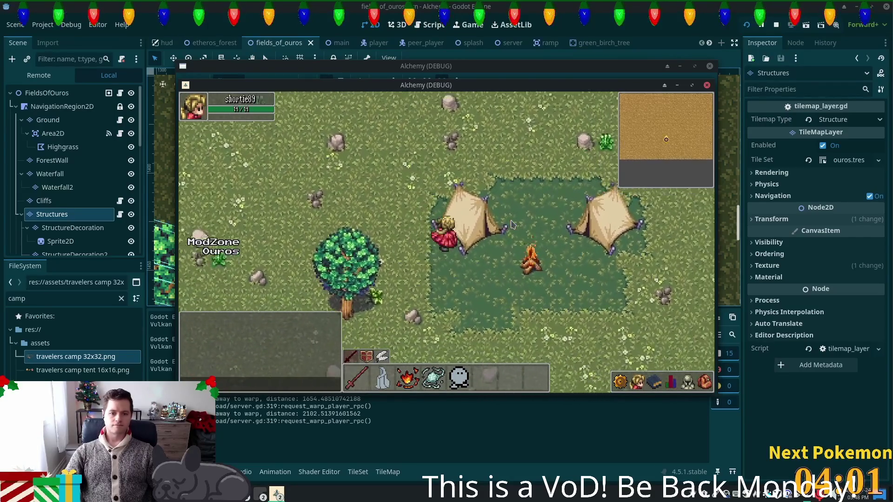
pyautogui.press('s')
pyautogui.press('d')
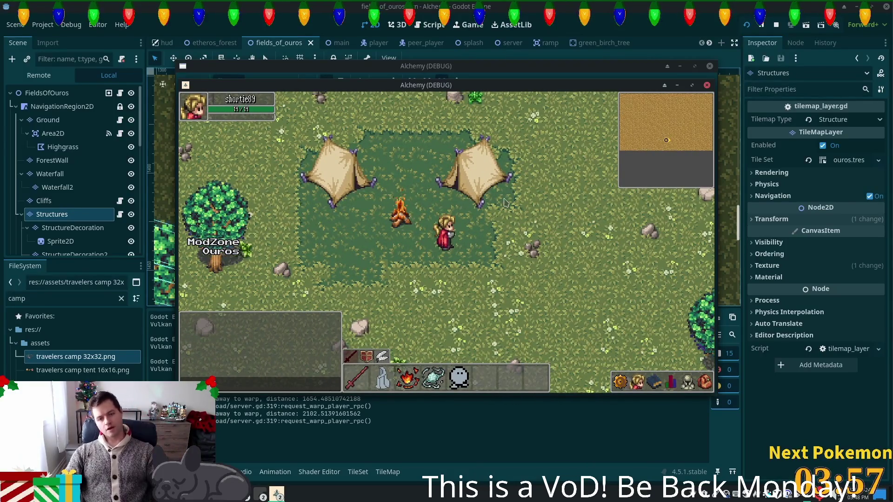
pyautogui.press('w')
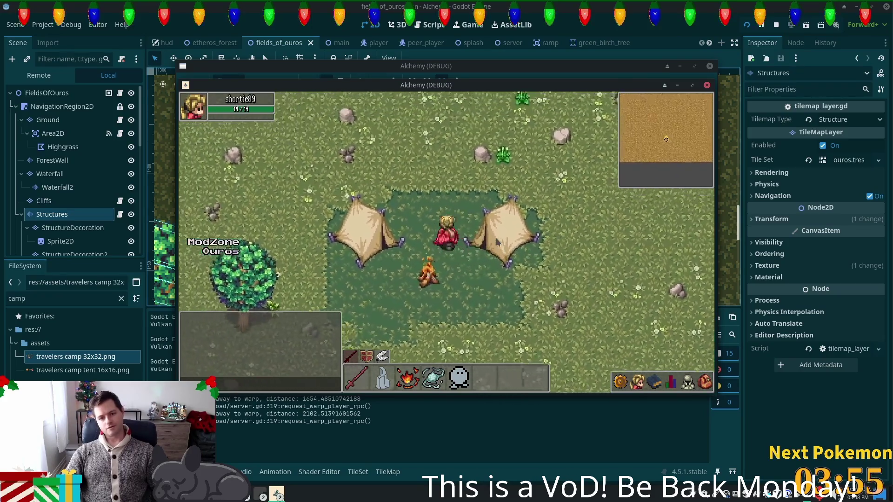
pyautogui.press('a')
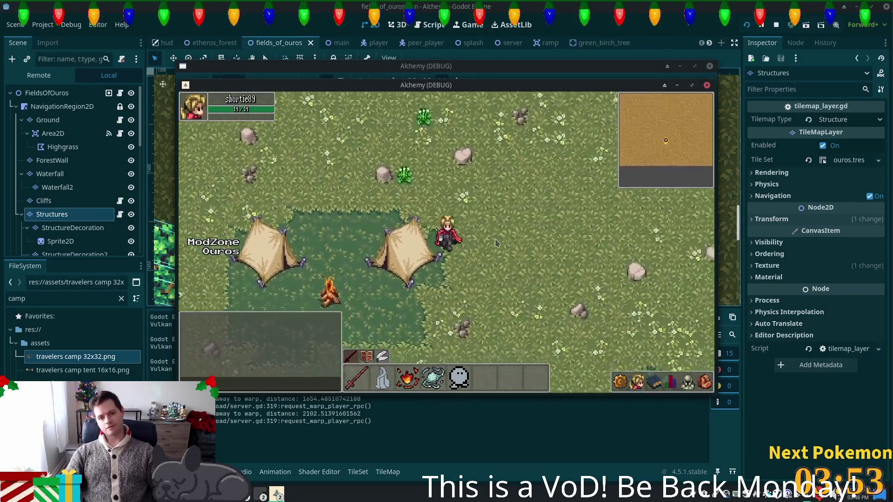
pyautogui.press('s')
pyautogui.press('a')
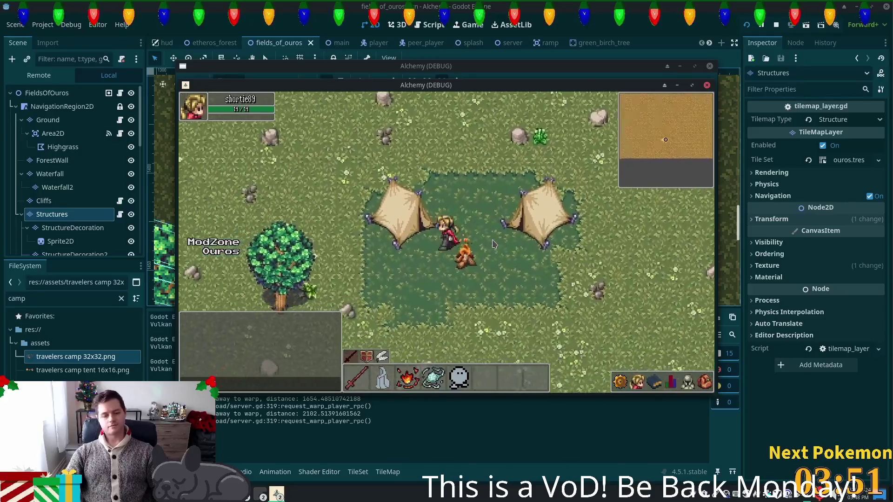
pyautogui.press('s')
pyautogui.press('d')
pyautogui.press('w')
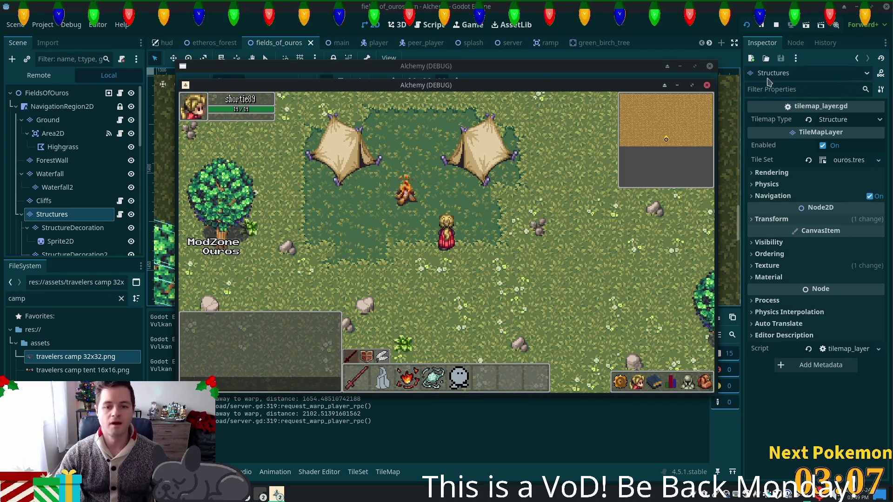
# Walk the player across the camp between the tents, then return to the map editor.
pyautogui.press('w')
pyautogui.press('a')
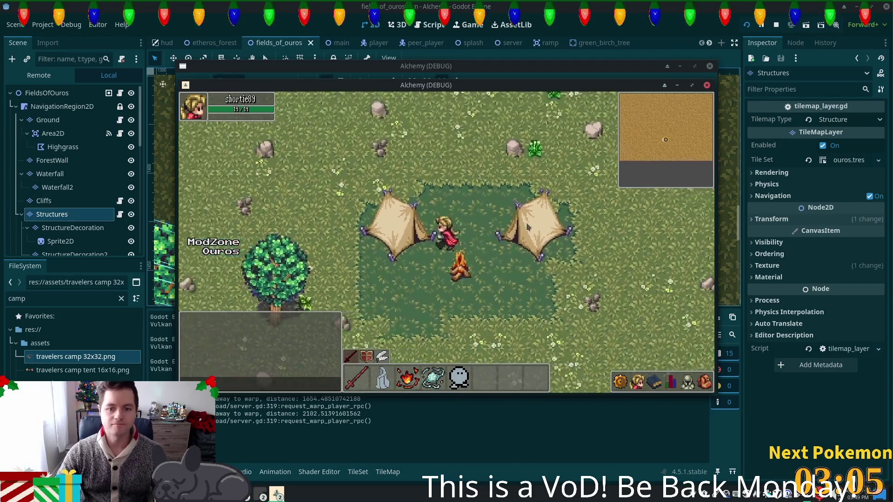
pyautogui.press('d')
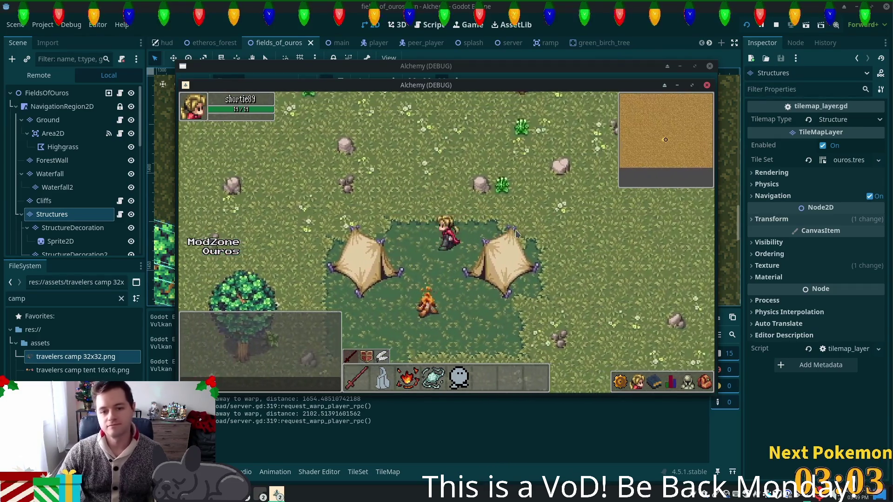
pyautogui.press('a')
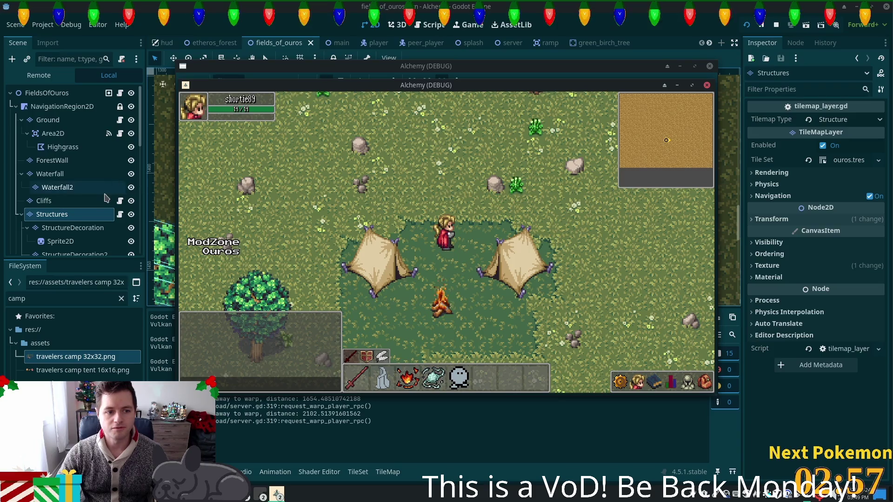
pyautogui.click(69, 215)
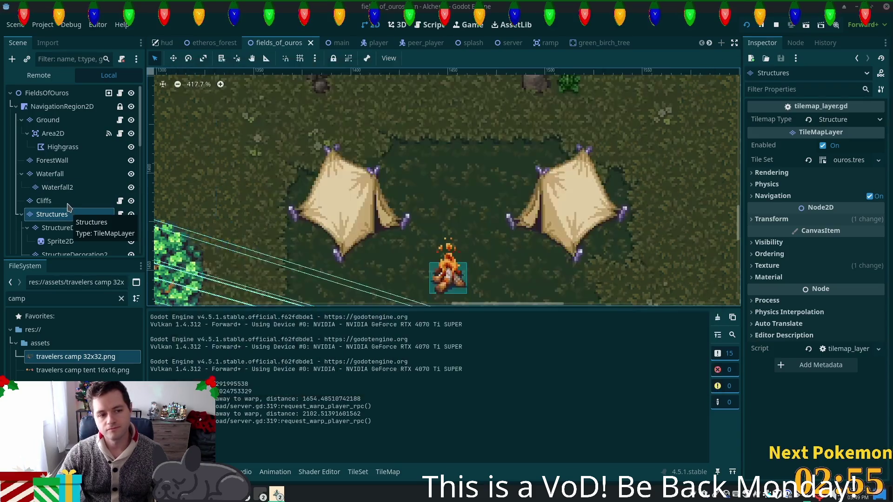
# Pan across the level and look at the Structures and Interior tile layers.
pyautogui.press('Up')
pyautogui.scroll(-6, 494, 186)
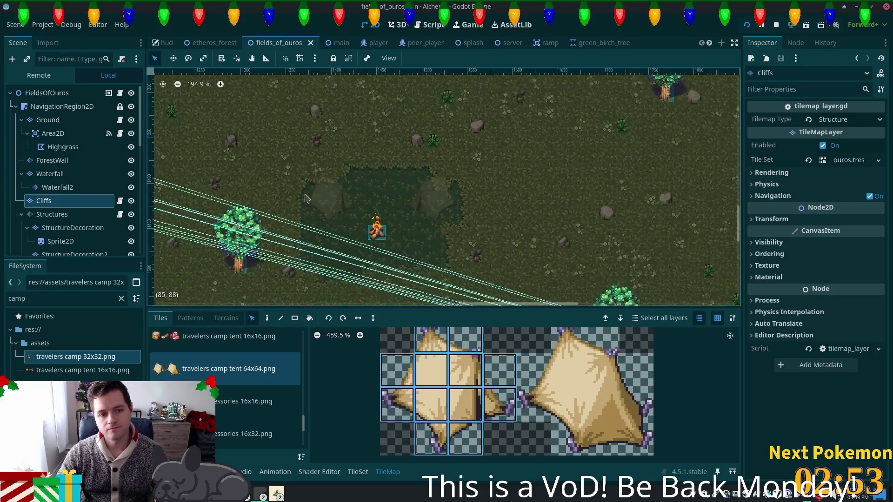
pyautogui.hscroll(-15, 494, 185)
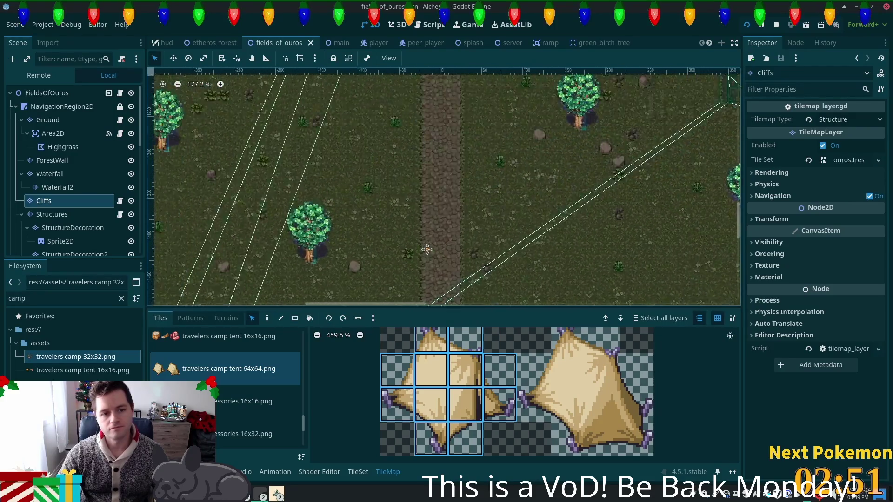
pyautogui.hscroll(15, 381, 240)
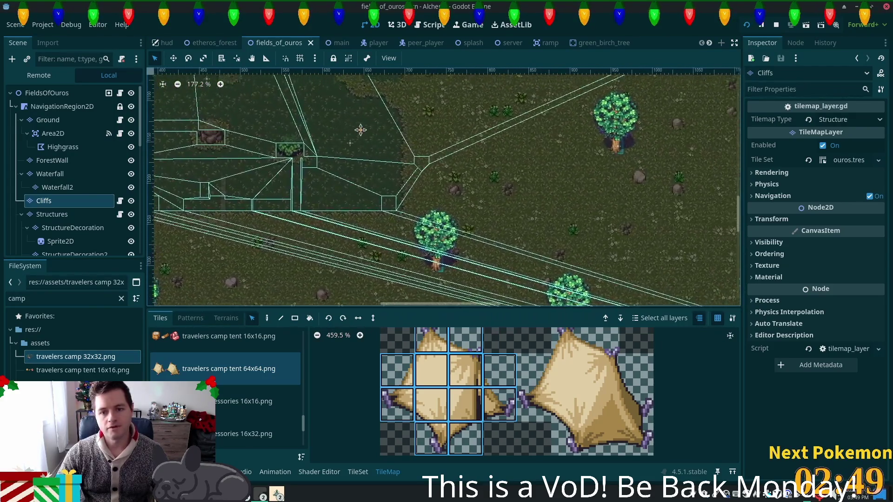
pyautogui.scroll(3, 396, 186)
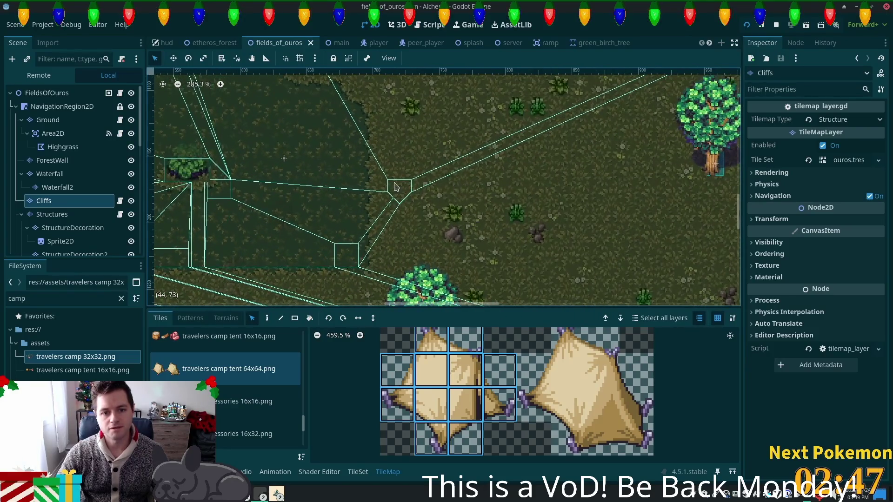
pyautogui.click(51, 214)
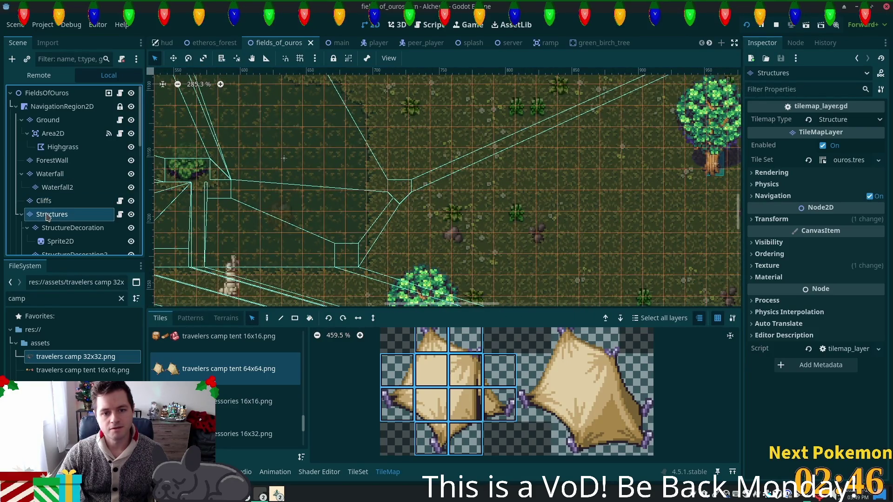
pyautogui.scroll(-3, 63, 198)
pyautogui.click(62, 201)
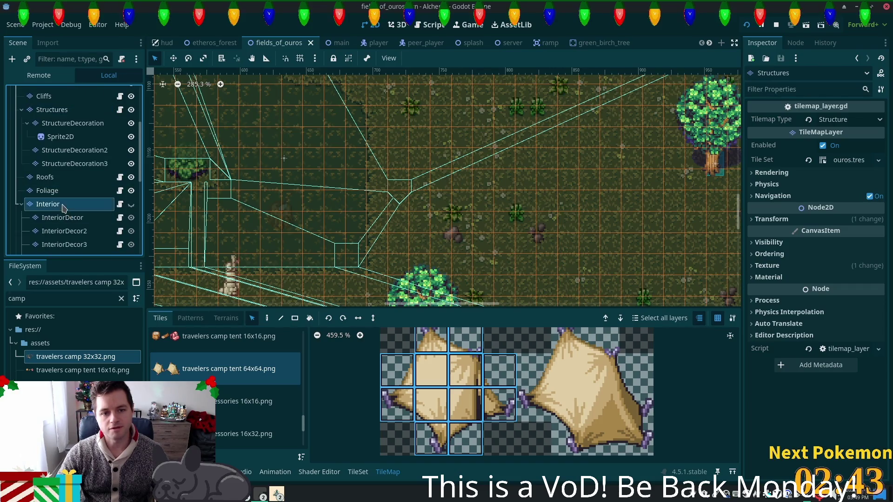
# Step through the Foliage, Cliffs and Structures layers, ending on StructureDecoration.
pyautogui.click(52, 190)
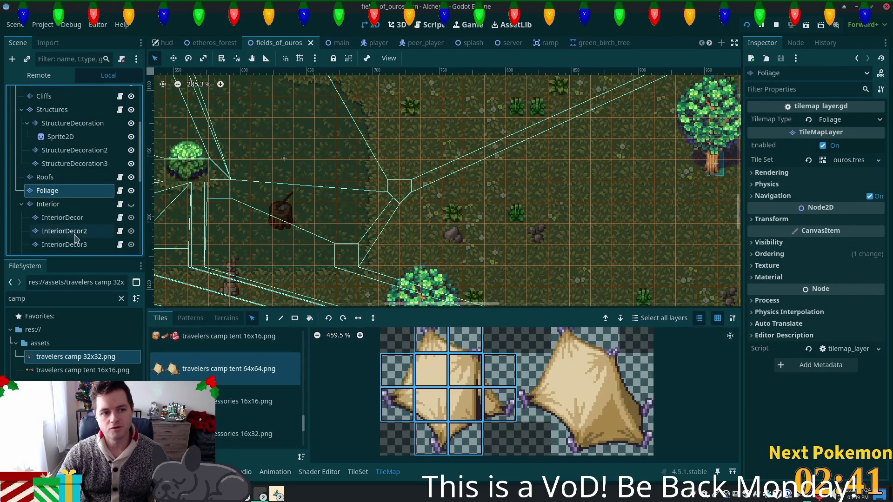
pyautogui.scroll(3, 59, 175)
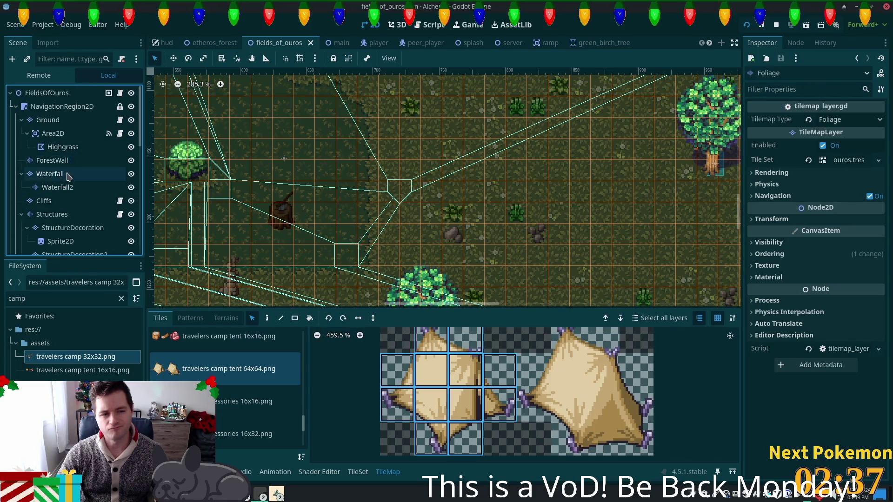
pyautogui.click(52, 204)
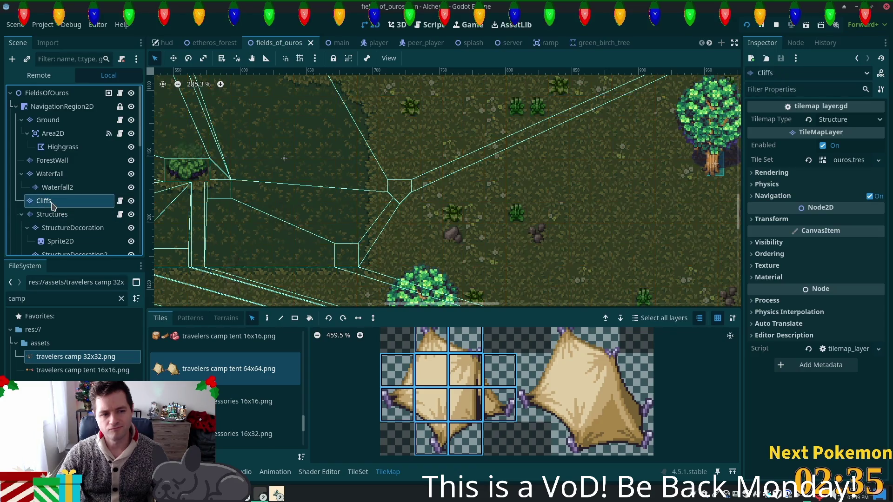
pyautogui.click(51, 215)
pyautogui.click(72, 227)
# Pan the canvas back so the two tents and the campfire are in view.
pyautogui.scroll(-3, 93, 223)
pyautogui.scroll(-1, 96, 222)
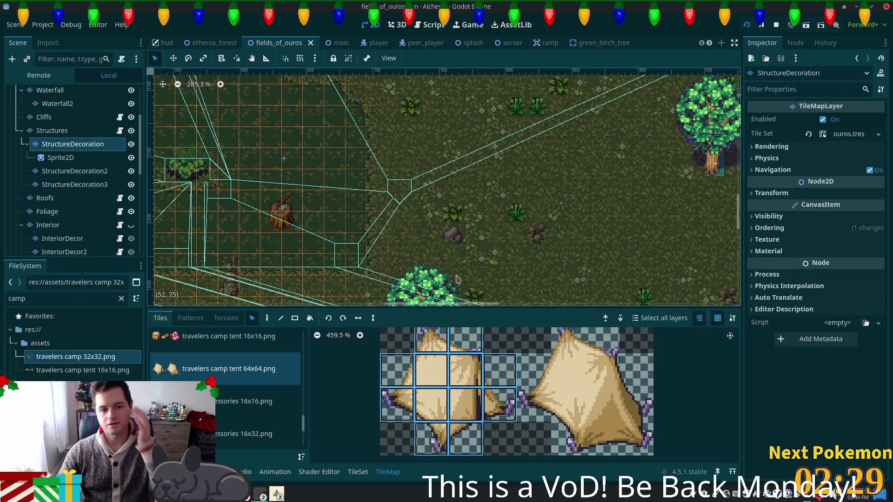
pyautogui.moveTo(557, 251)
pyautogui.mouseDown()
pyautogui.moveTo(465, 279)
pyautogui.moveTo(523, 139)
pyautogui.moveTo(323, 234)
pyautogui.moveTo(261, 233)
pyautogui.moveTo(191, 202)
pyautogui.moveTo(202, 221)
pyautogui.mouseUp()
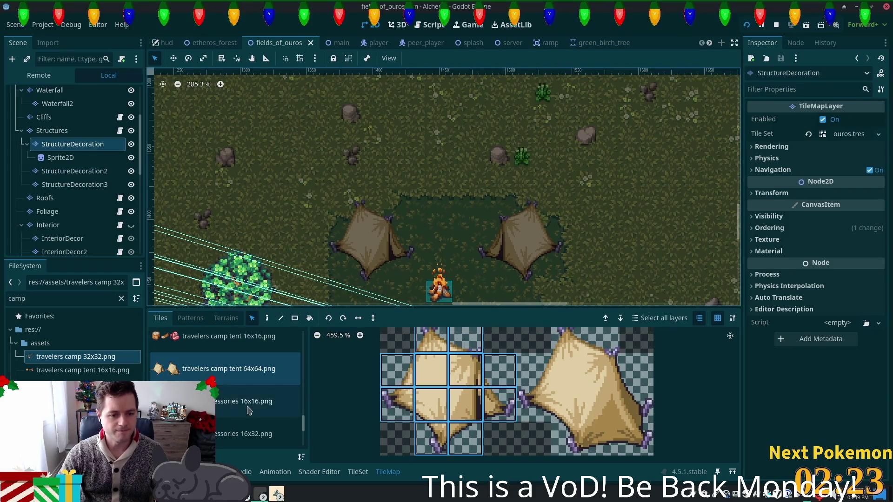
pyautogui.scroll(3, 305, 418)
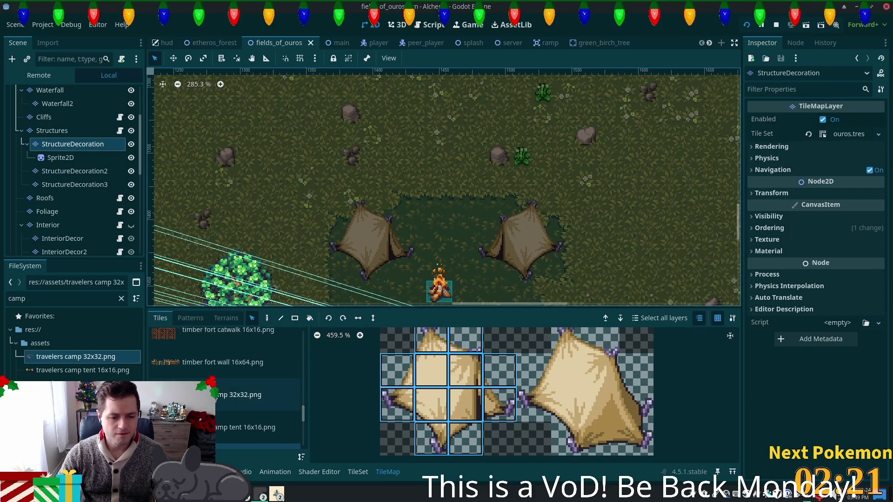
# Browse the travelers camp 32x32 tiles, then scroll through the forest tileset.
pyautogui.click(242, 396)
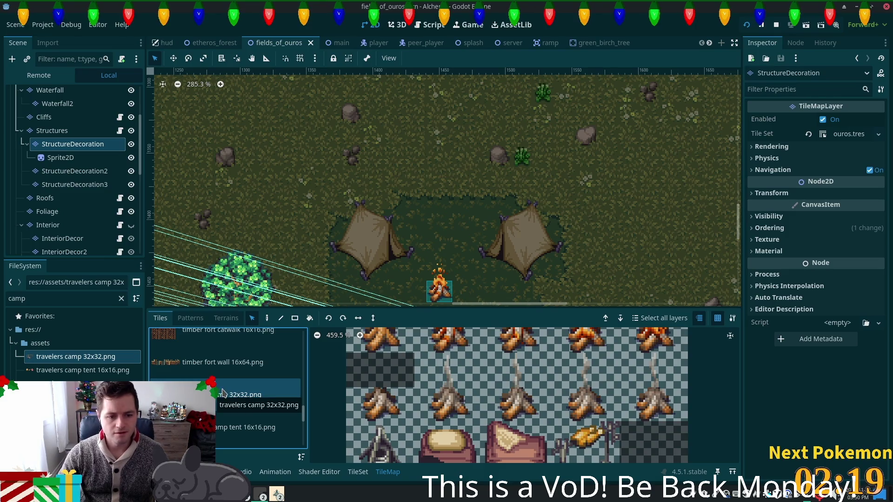
pyautogui.scroll(2, 222, 394)
pyautogui.scroll(1, 227, 389)
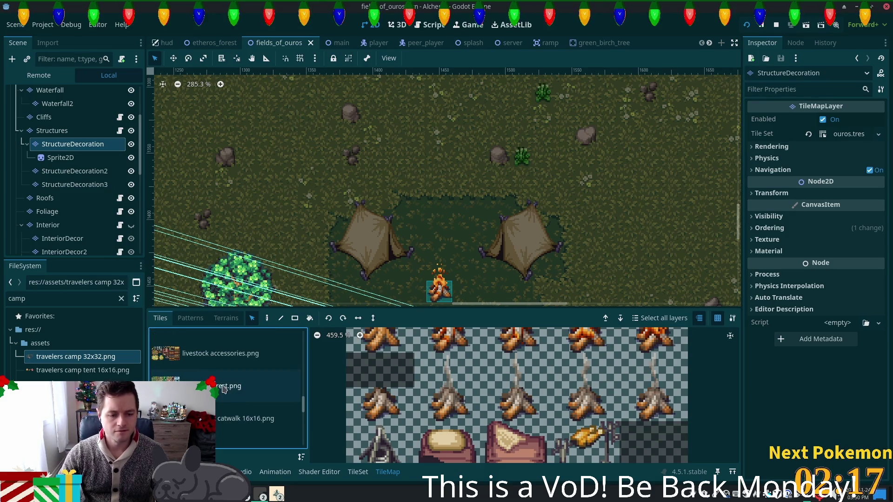
pyautogui.click(224, 389)
pyautogui.scroll(-5, 445, 408)
pyautogui.scroll(-3, 445, 409)
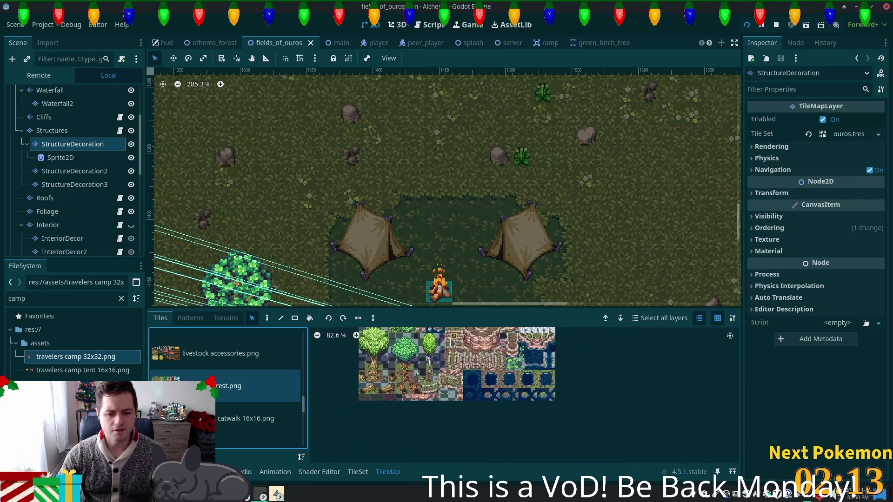
pyautogui.scroll(2, 451, 342)
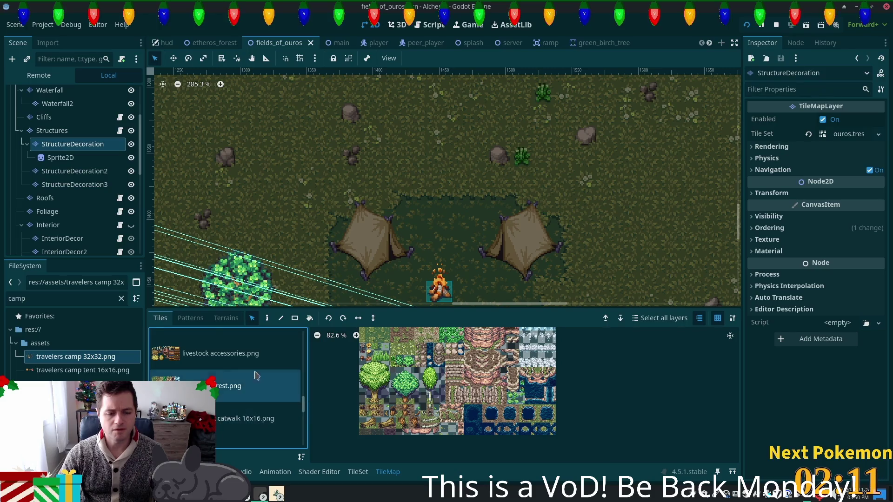
pyautogui.hscroll(-1, 236, 240)
pyautogui.hscroll(-15, 236, 241)
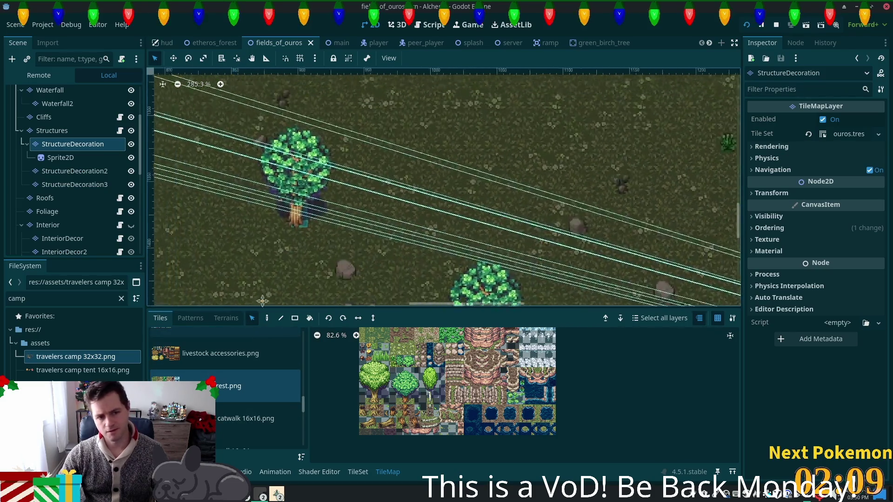
pyautogui.scroll(8, 246, 111)
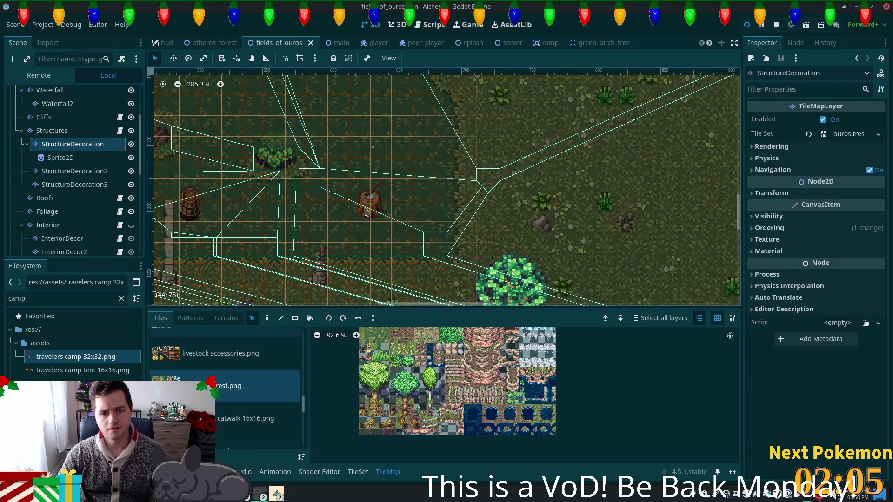
pyautogui.scroll(3, 506, 385)
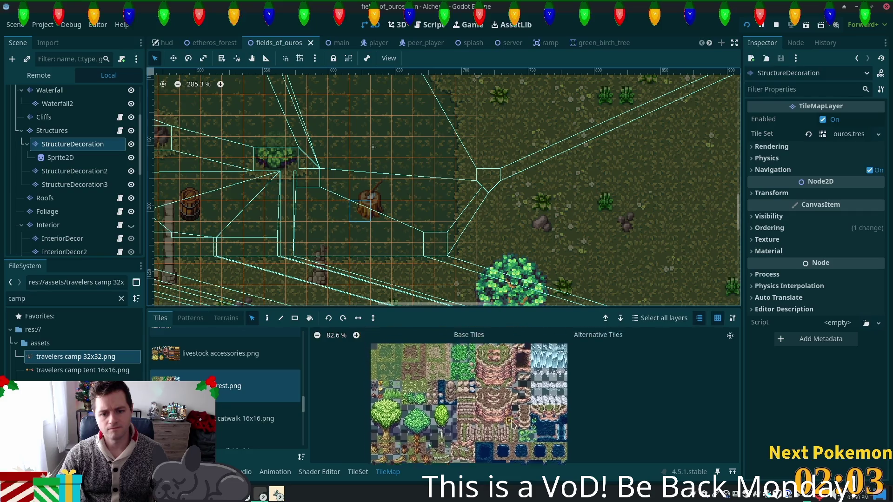
pyautogui.scroll(1, 497, 409)
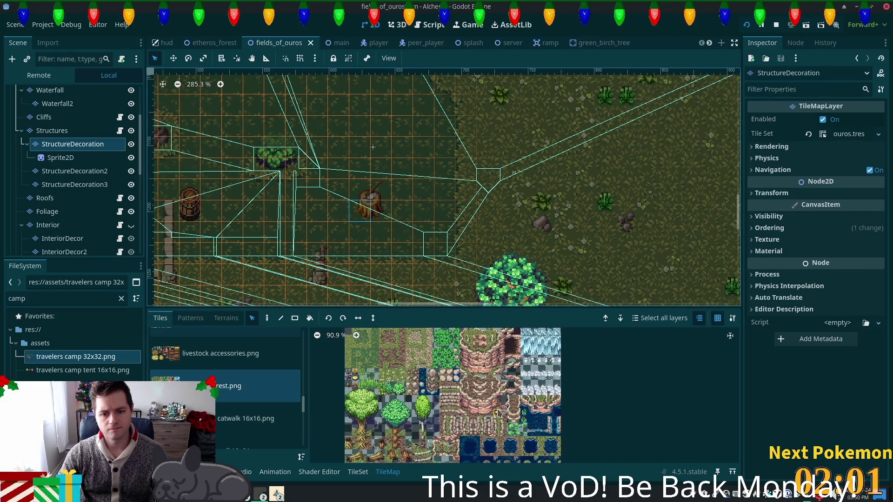
pyautogui.scroll(3, 298, 406)
# Preview the thatch roof, fishing objects and farming crops extras tilesets.
pyautogui.click(297, 403)
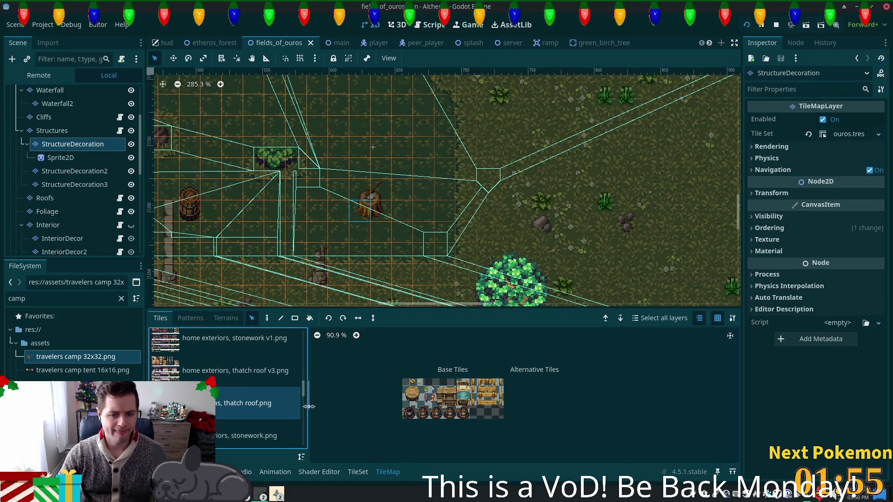
pyautogui.scroll(2, 302, 396)
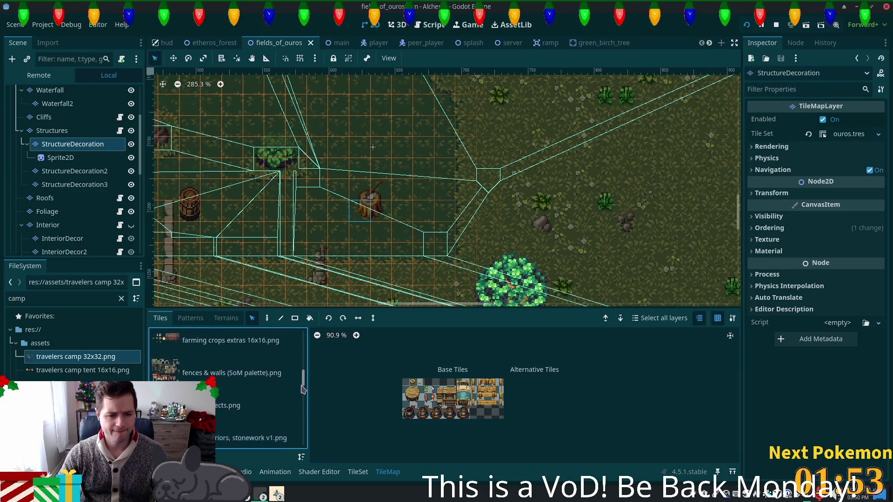
pyautogui.click(255, 392)
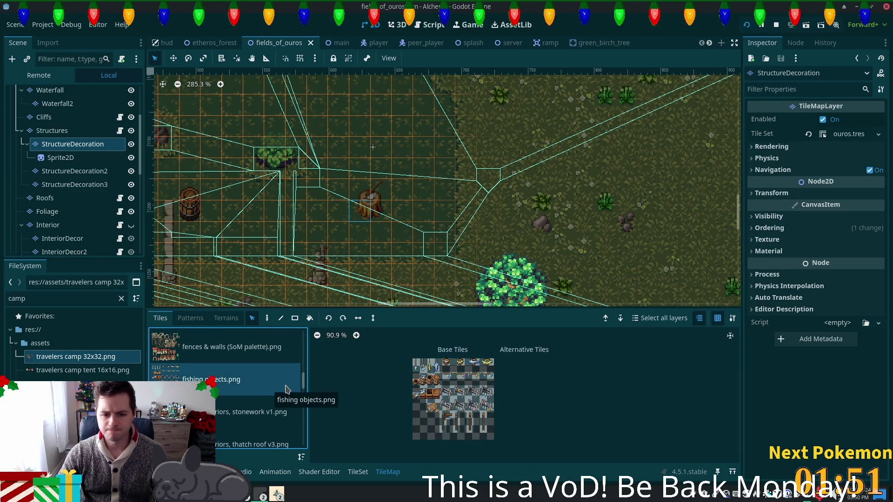
pyautogui.scroll(2, 260, 391)
pyautogui.click(199, 366)
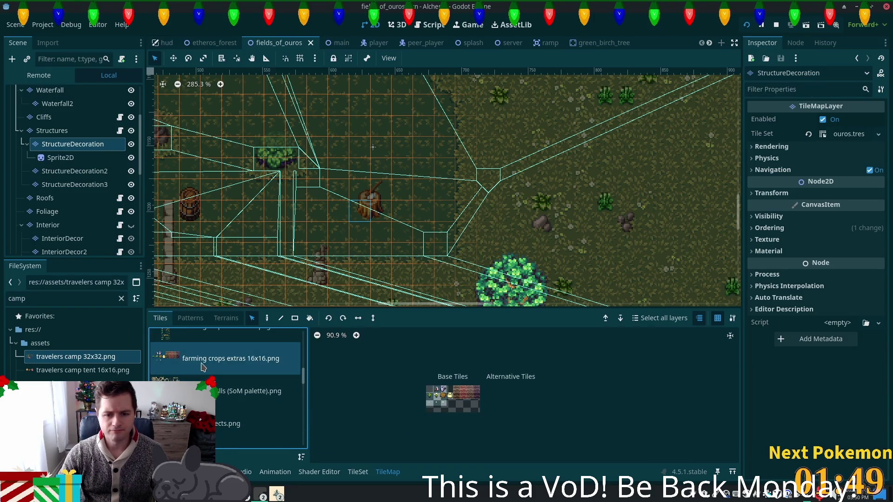
pyautogui.scroll(2, 204, 369)
# Show the farming crops 1-A 16x32 tiles, then select blacksmithing.png enlarged for painting.
pyautogui.click(202, 372)
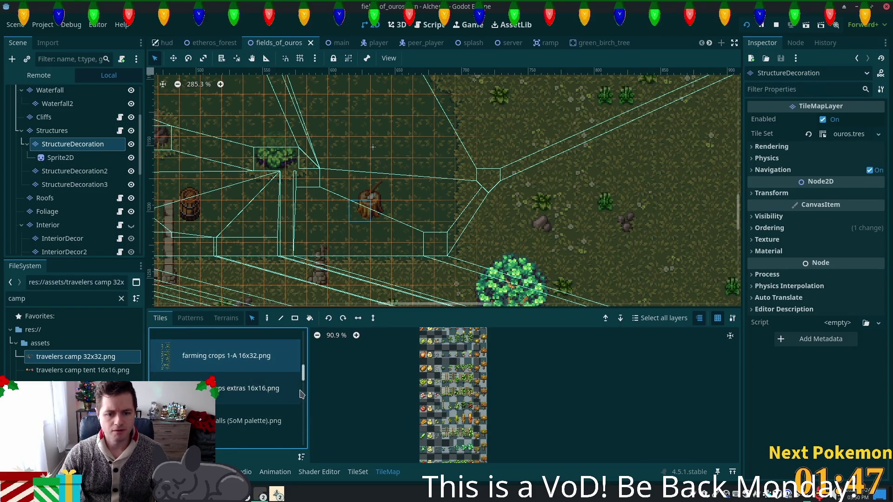
pyautogui.scroll(2, 237, 419)
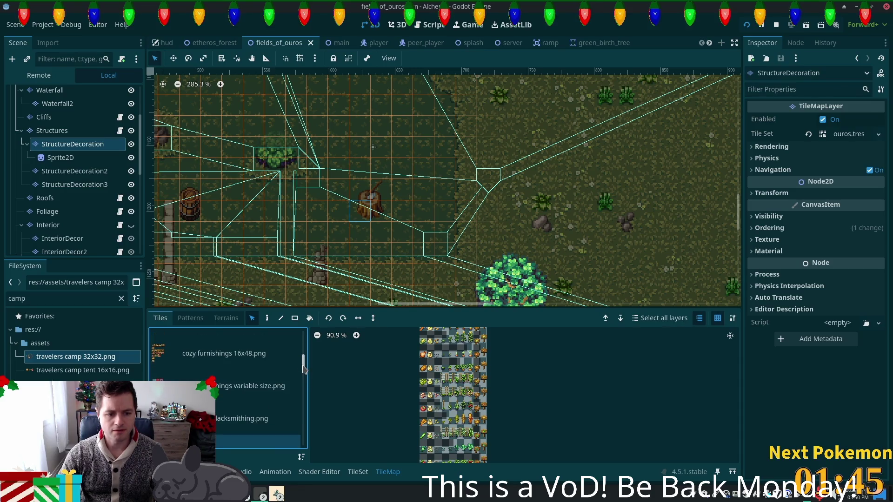
pyautogui.click(234, 420)
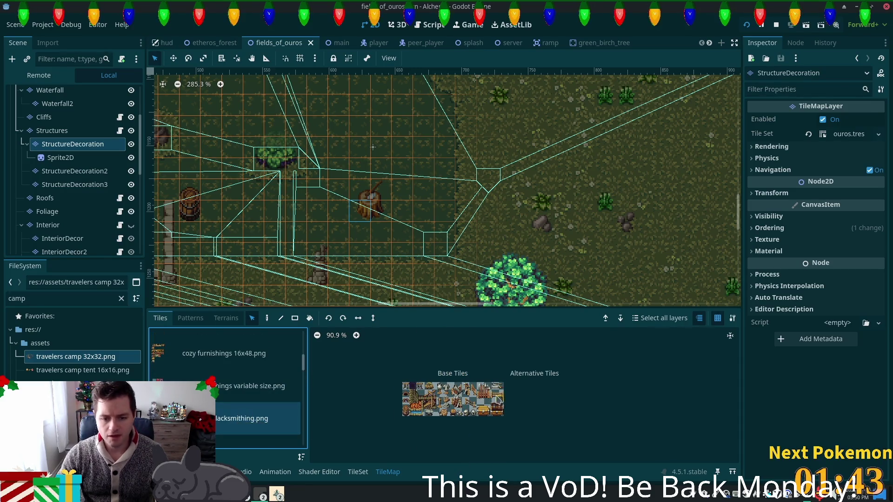
pyautogui.scroll(2, 485, 399)
pyautogui.scroll(1, 484, 399)
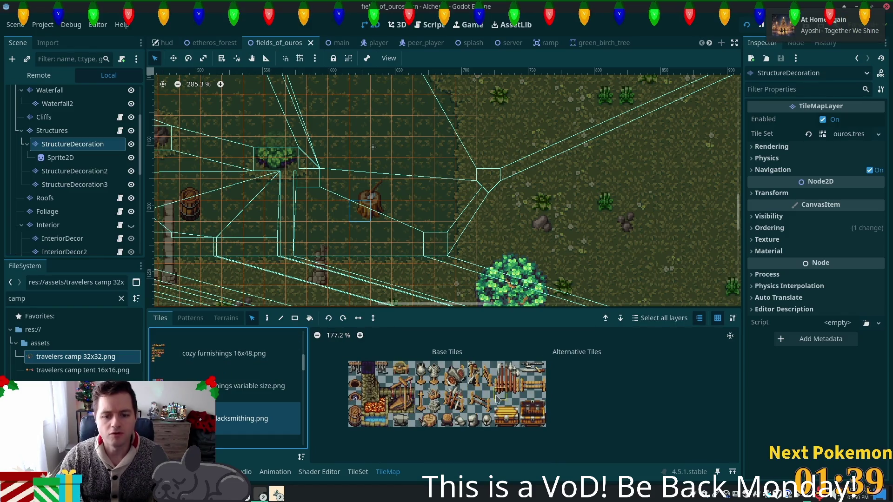
pyautogui.moveTo(354, 230)
pyautogui.mouseDown()
pyautogui.moveTo(473, 90)
pyautogui.moveTo(467, 108)
pyautogui.mouseUp()
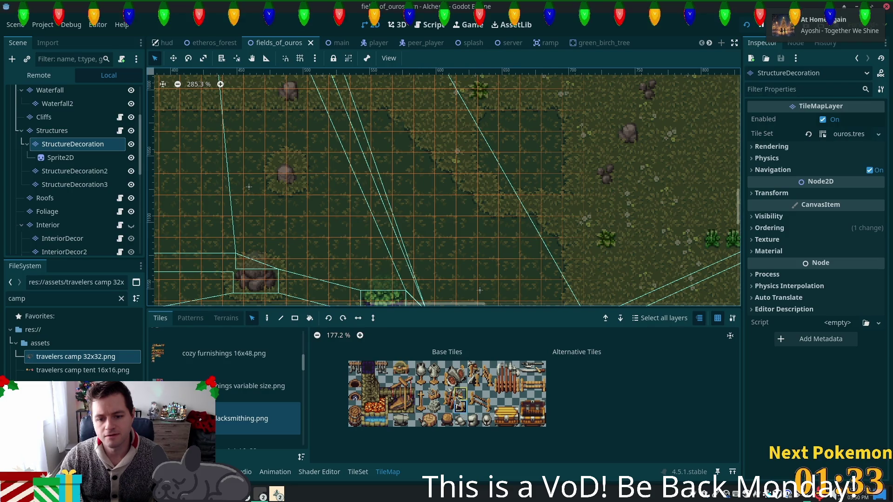
# Pick a 2x2 block of blacksmithing tiles and arm the Paint tool.
pyautogui.moveTo(447, 394); pyautogui.dragTo(460, 407)
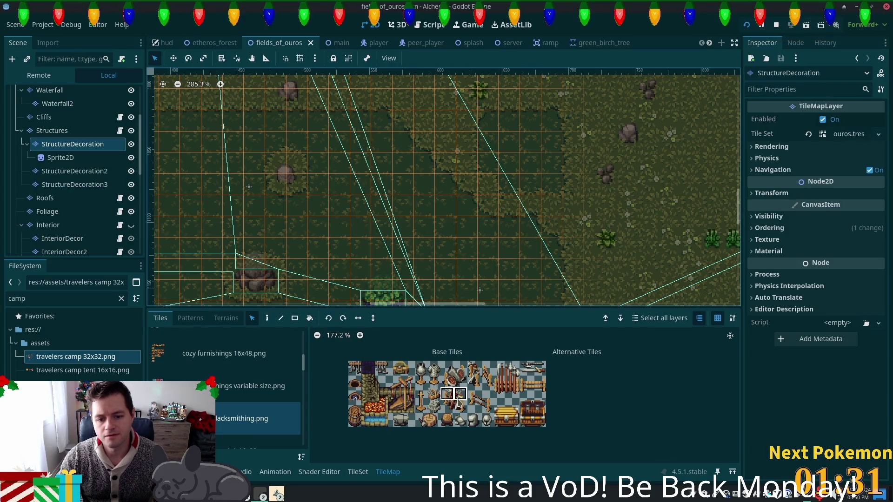
pyautogui.click(268, 320)
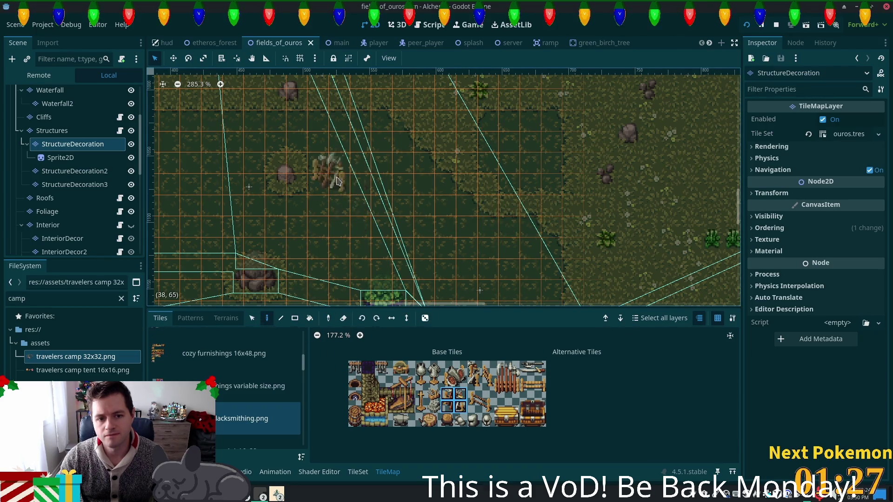
pyautogui.scroll(-3, 337, 182)
pyautogui.hscroll(-3, 550, 191)
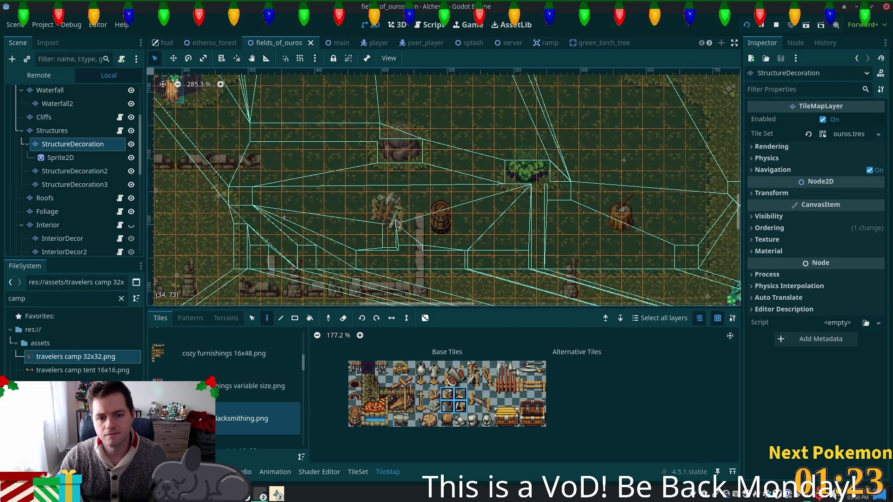
# Flip the tile piece's orientation repeatedly with C while previewing it on the map.
pyautogui.press('c')
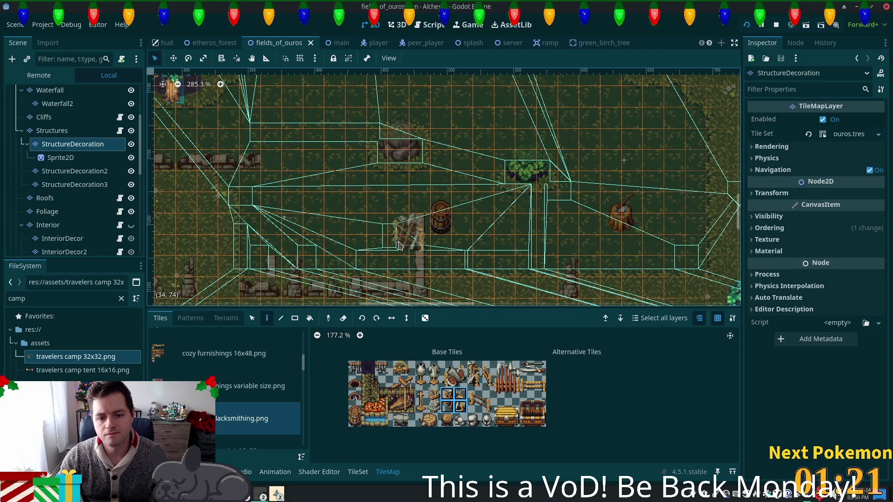
pyautogui.press('c')
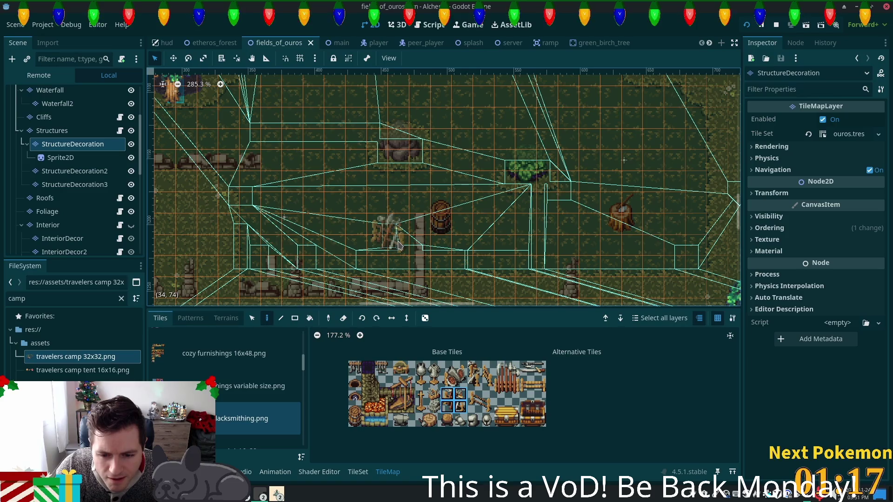
pyautogui.press('c')
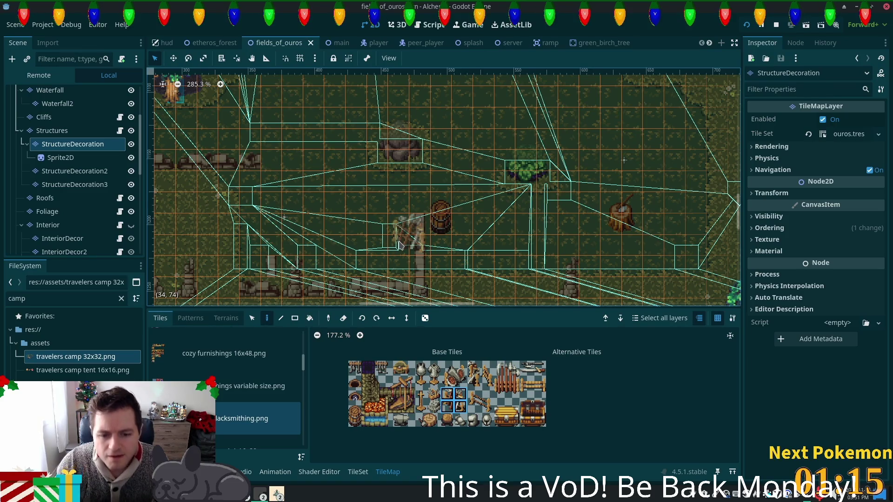
pyautogui.press('c')
pyautogui.press('c')
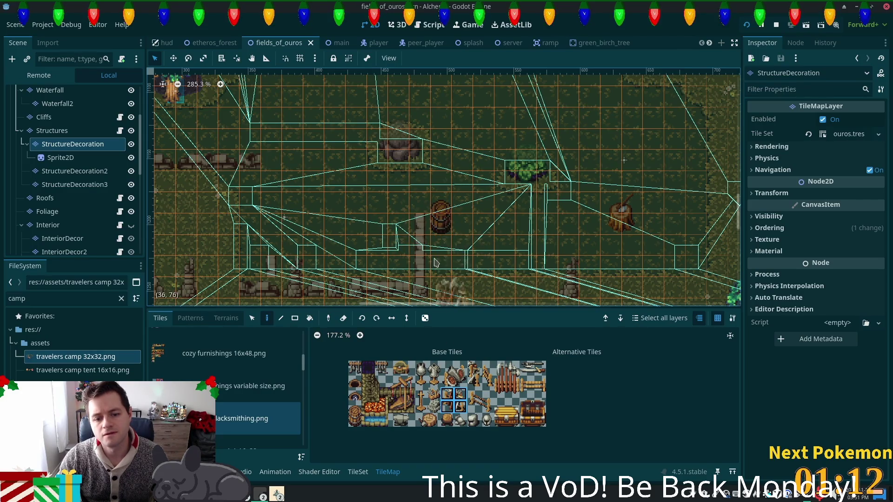
pyautogui.press('c')
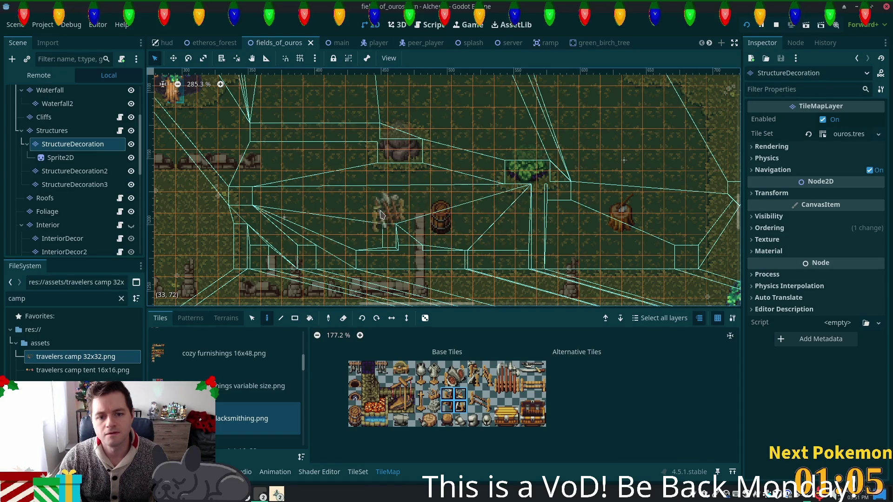
pyautogui.moveTo(260, 190)
pyautogui.mouseDown()
pyautogui.moveTo(525, 204)
pyautogui.moveTo(488, 182)
pyautogui.mouseUp()
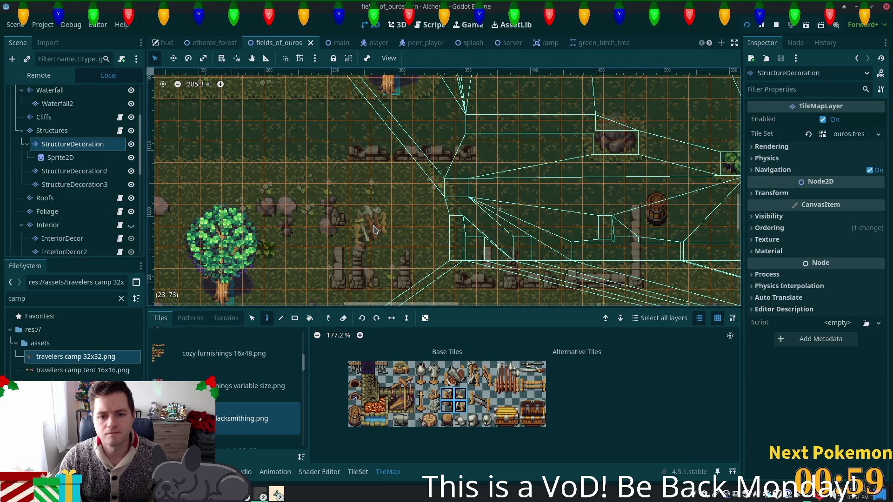
pyautogui.hscroll(10, 374, 229)
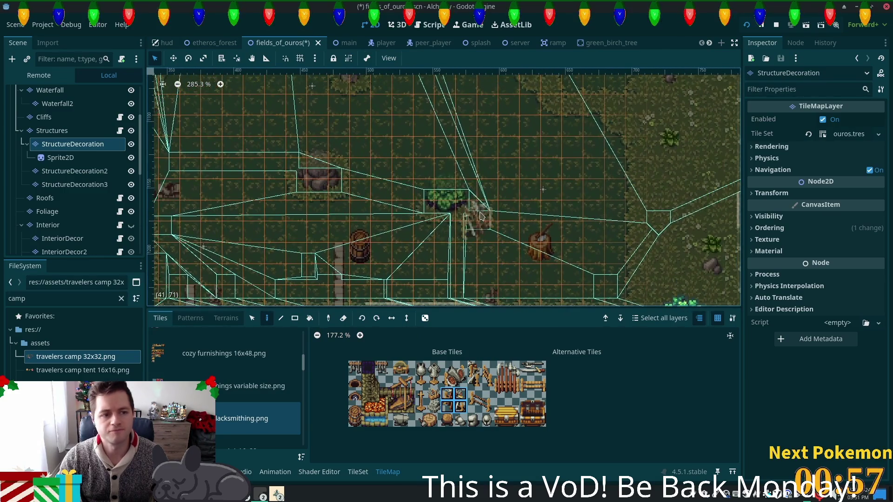
pyautogui.scroll(1, 226, 386)
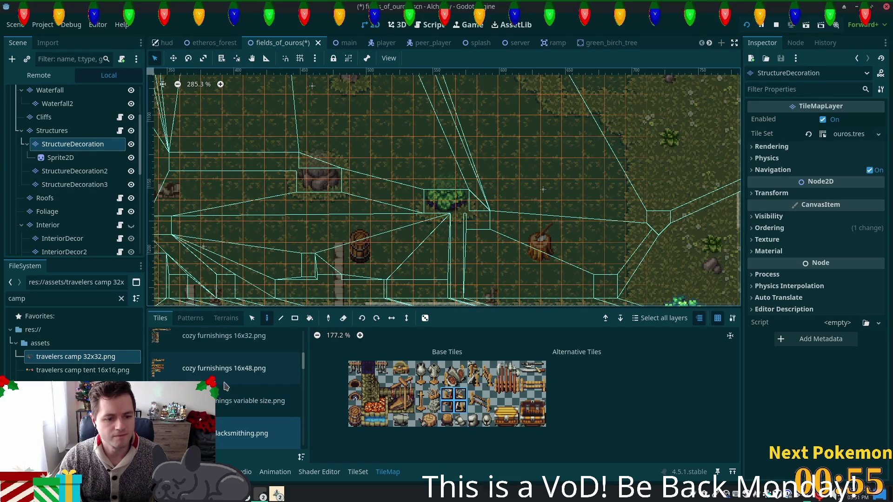
# Browse the cozy furnishings 16x48 and 16x32 tile sources.
pyautogui.click(225, 391)
pyautogui.click(222, 368)
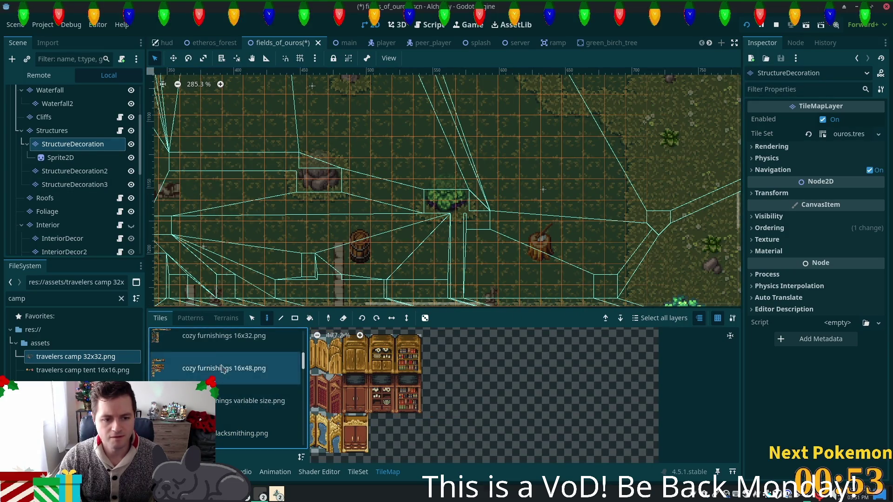
pyautogui.click(224, 337)
pyautogui.moveTo(442, 395); pyautogui.dragTo(661, 388)
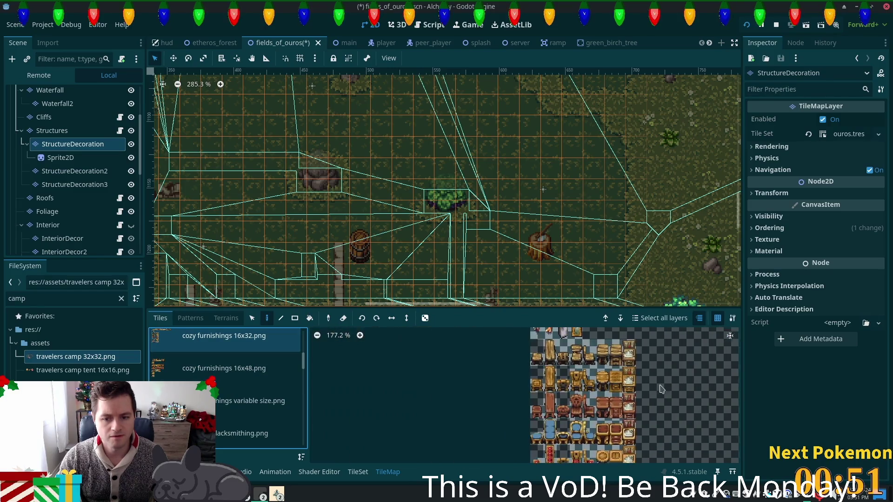
pyautogui.scroll(5, 223, 371)
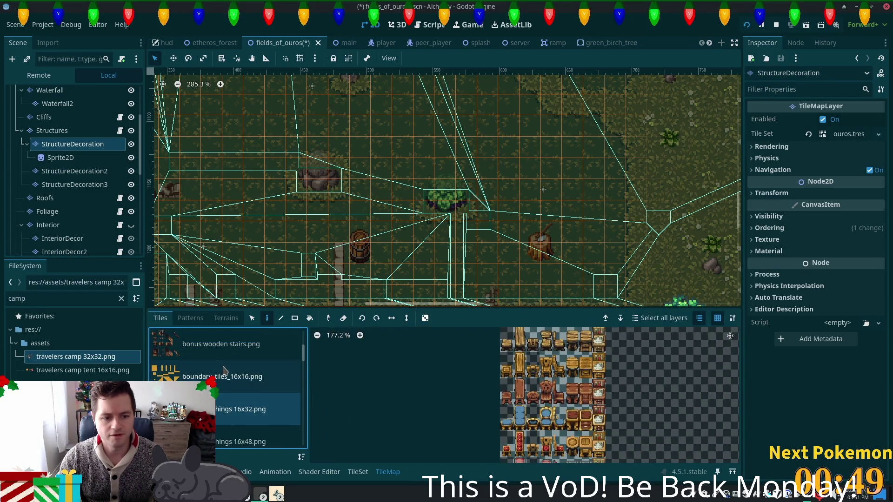
pyautogui.scroll(5, 223, 370)
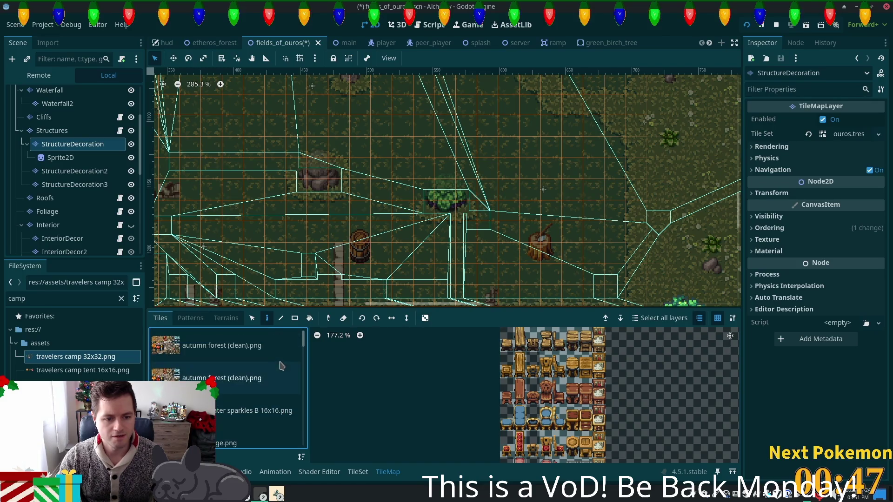
pyautogui.moveTo(304, 346); pyautogui.dragTo(296, 448)
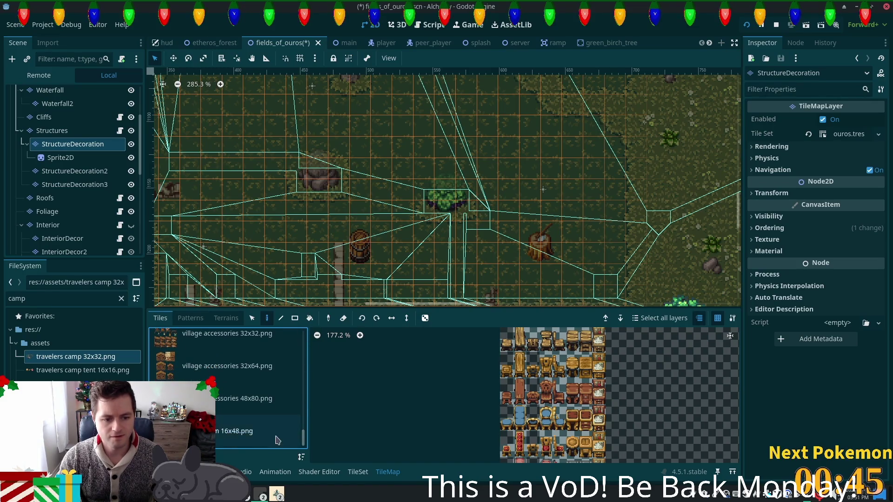
# Preview the torch and lamp-post lantern tile sources.
pyautogui.click(277, 439)
pyautogui.click(282, 410)
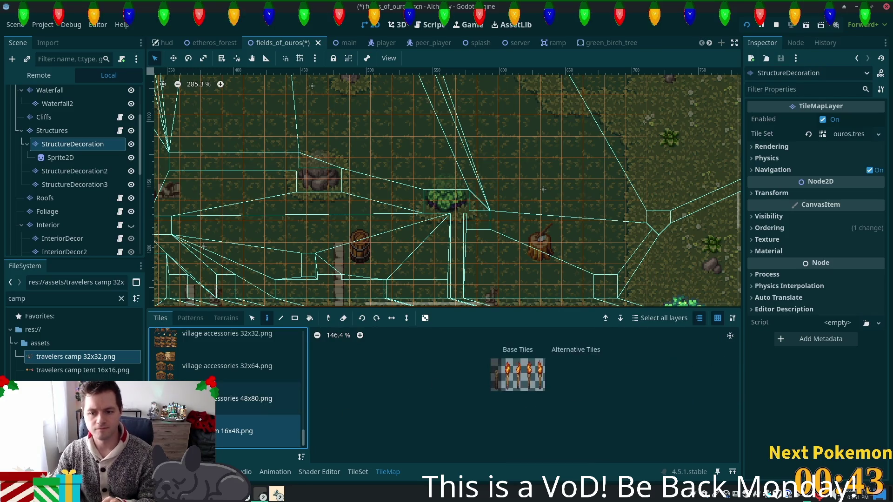
pyautogui.scroll(-2, 372, 404)
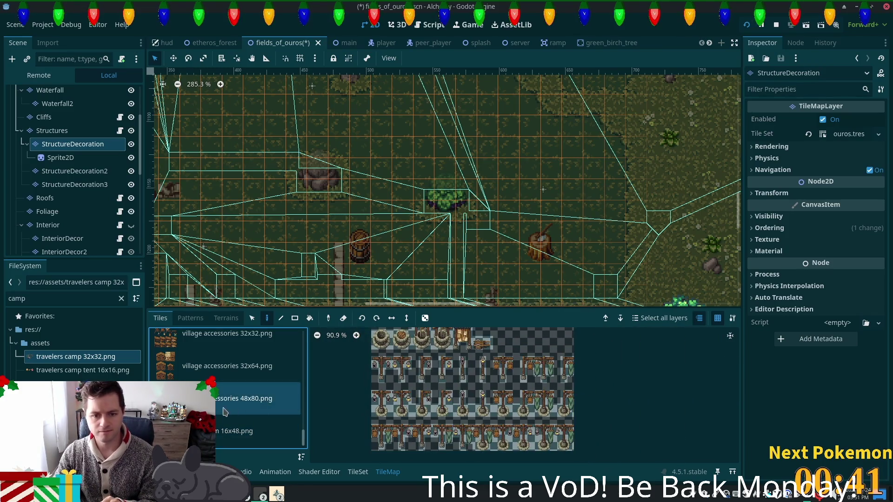
pyautogui.scroll(-1, 353, 406)
# Select village accessories 32x32 and bring the tent camp and campfire into view.
pyautogui.click(191, 342)
pyautogui.scroll(1, 189, 359)
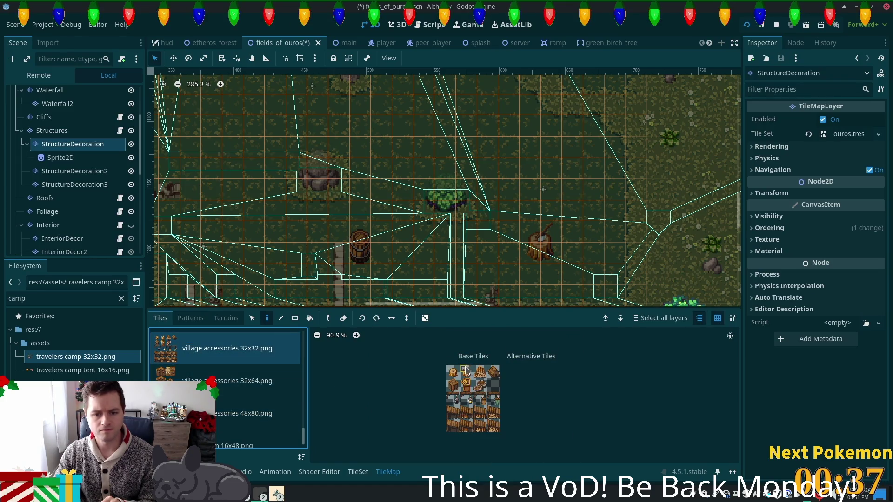
pyautogui.hscroll(10, 281, 140)
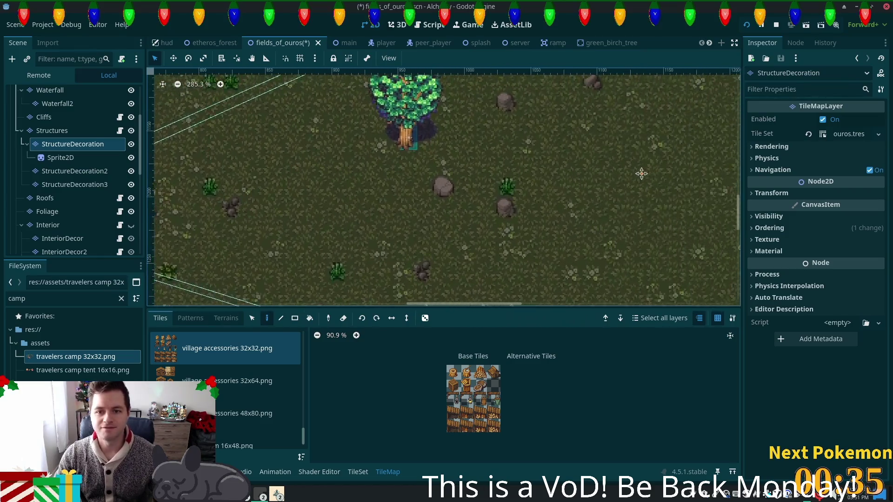
pyautogui.scroll(1, 281, 140)
pyautogui.hscroll(12, 458, 159)
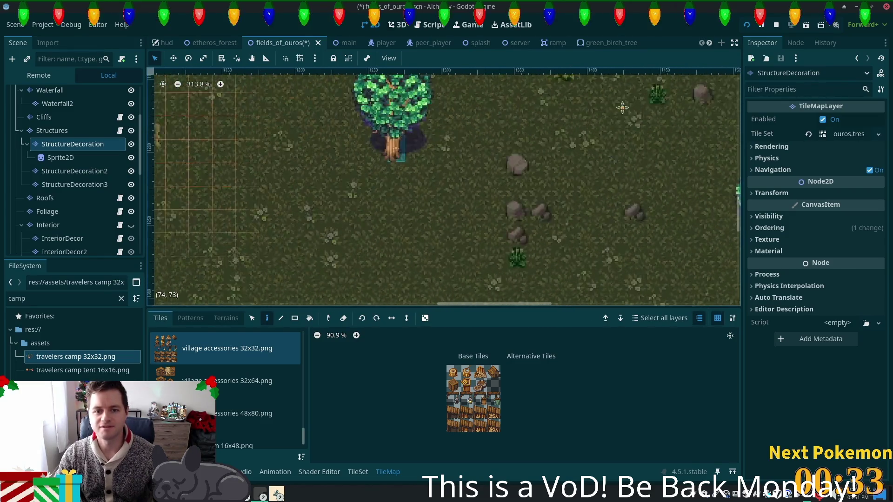
pyautogui.scroll(-4, 290, 303)
pyautogui.hscroll(12, 290, 302)
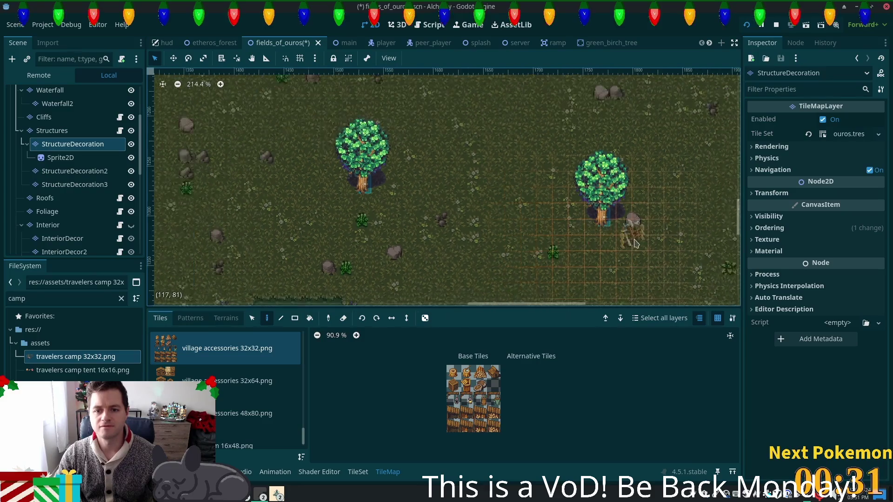
pyautogui.hscroll(-12, 465, 159)
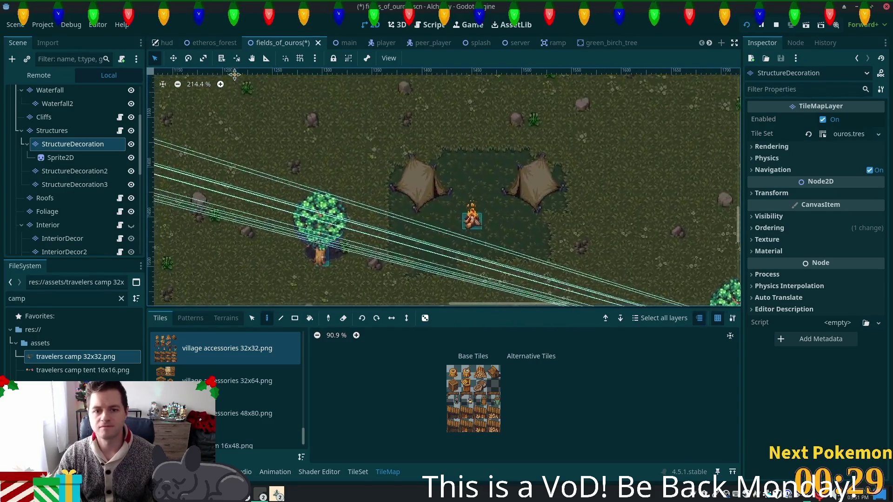
pyautogui.scroll(7, 465, 158)
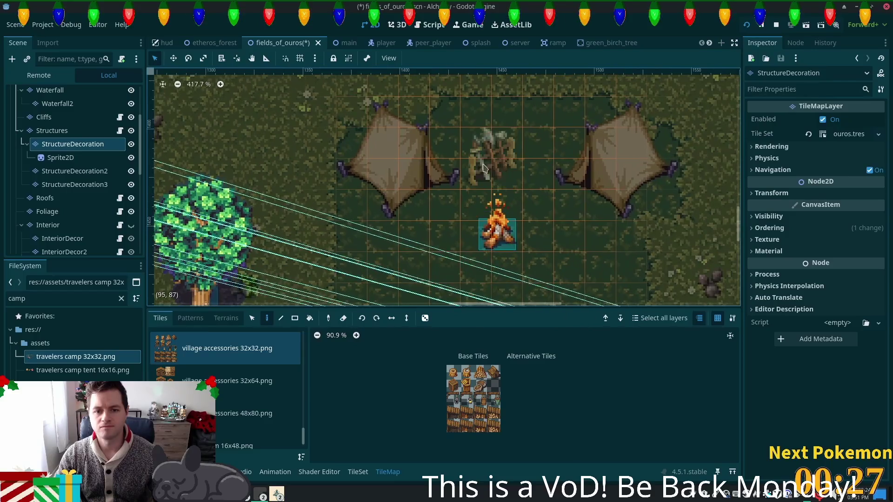
# Paint a tree stump tile above the tents.
pyautogui.press('Escape')
pyautogui.click(467, 377)
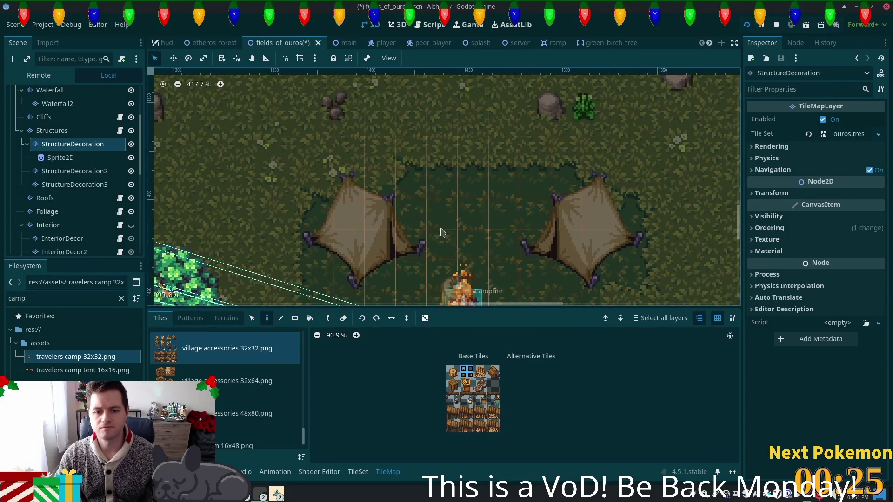
pyautogui.click(418, 182)
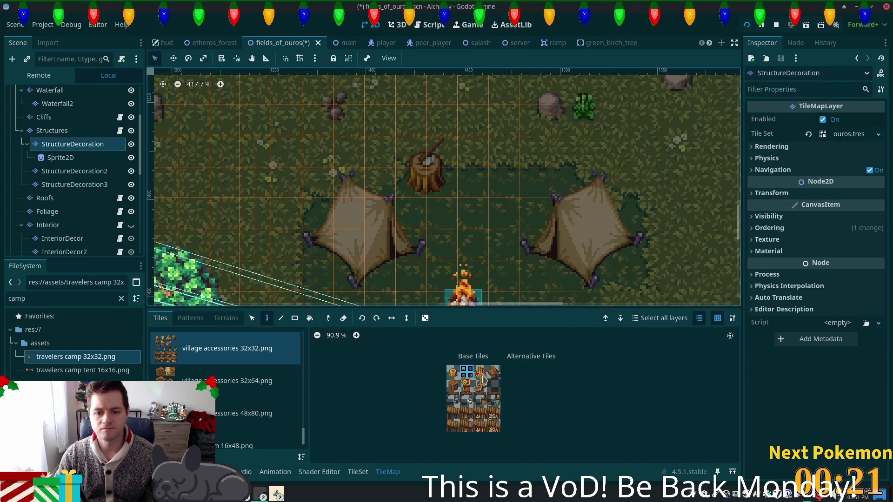
# Pick the tall log pile tile from village accessories 16x32.
pyautogui.click(480, 372)
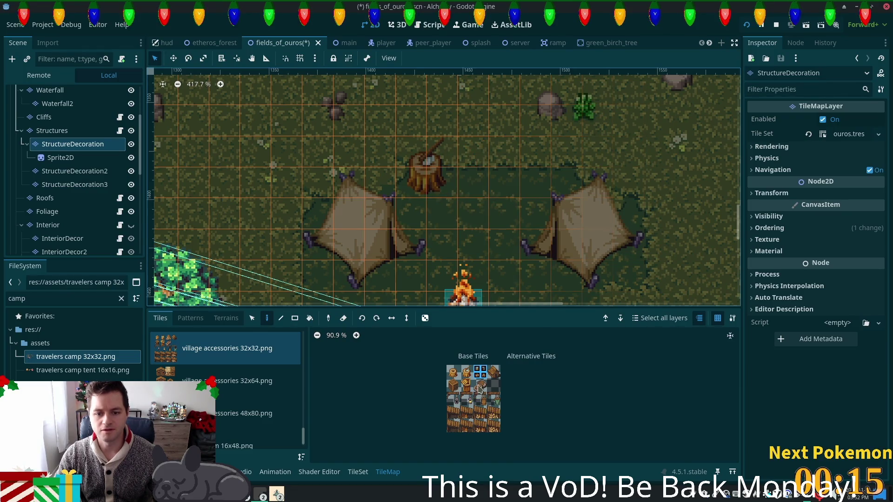
pyautogui.scroll(4, 483, 377)
pyautogui.scroll(6, 482, 377)
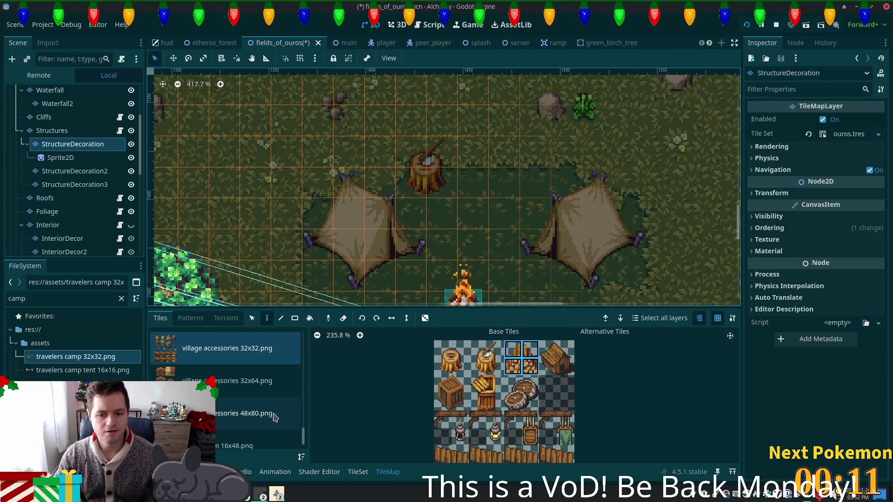
pyautogui.scroll(2, 234, 385)
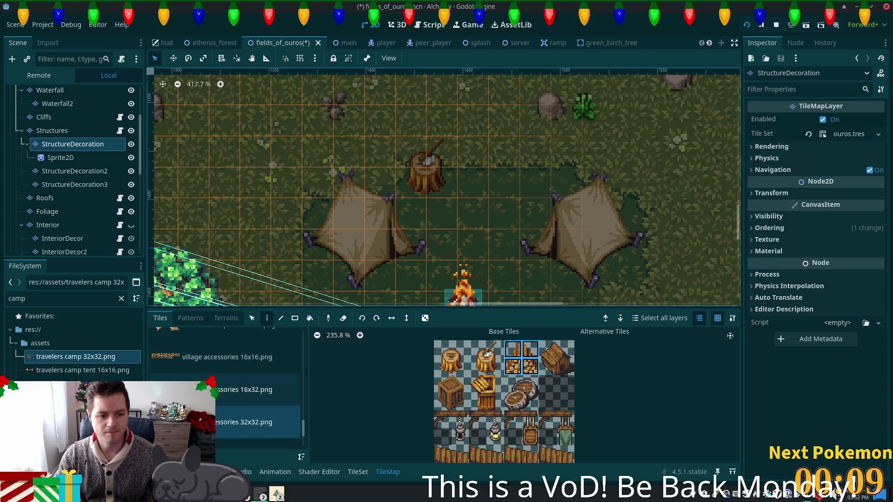
pyautogui.click(234, 389)
pyautogui.click(600, 429)
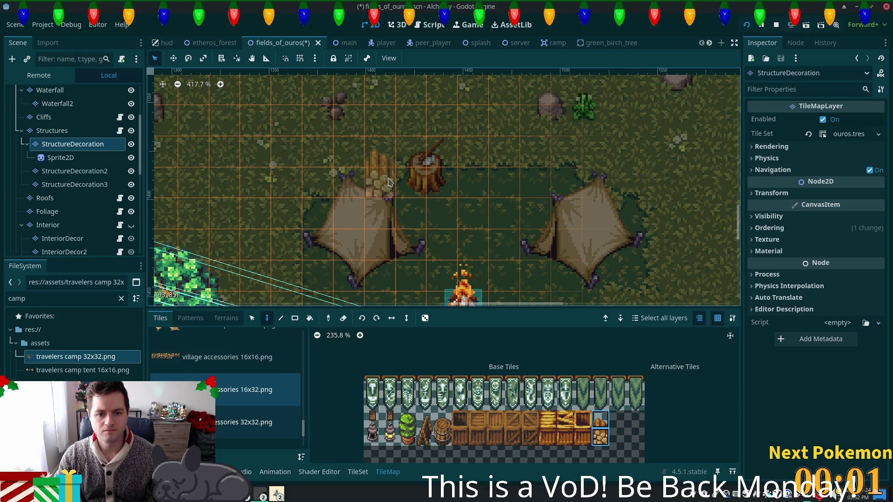
# Place the log pile beside the left tent on the StructureDecoration layer.
pyautogui.click(75, 131)
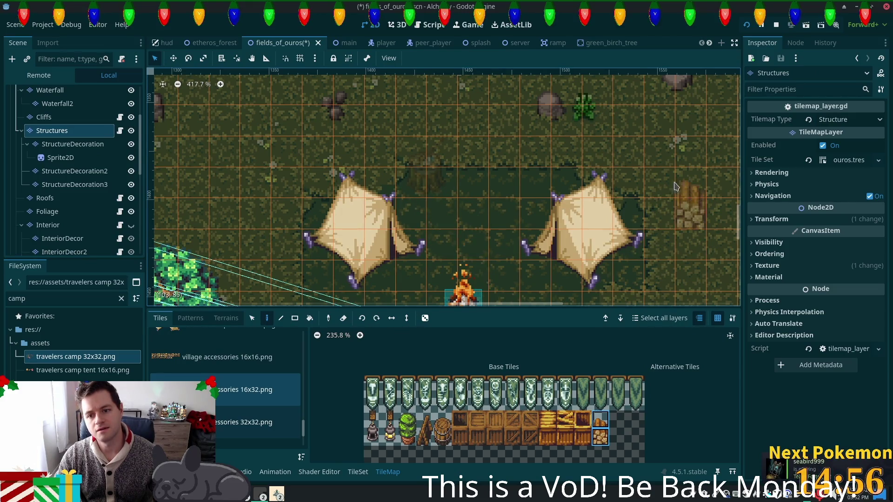
pyautogui.moveTo(513, 251); pyautogui.dragTo(592, 153)
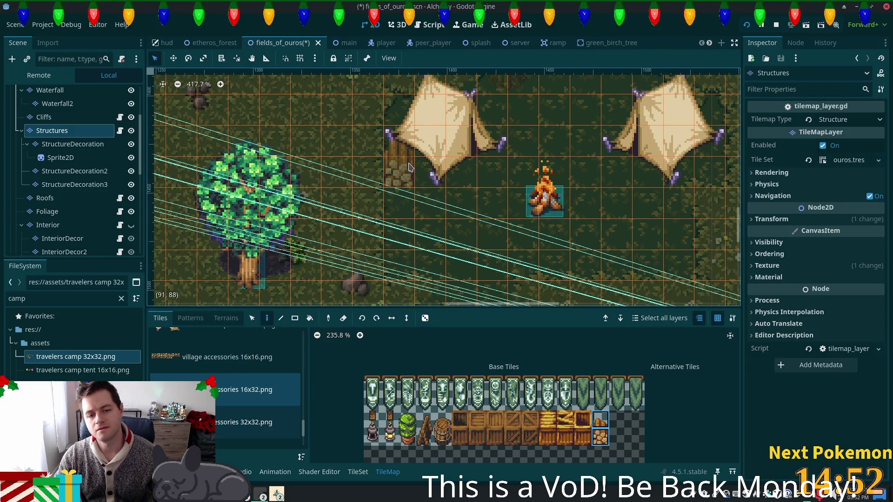
pyautogui.click(72, 144)
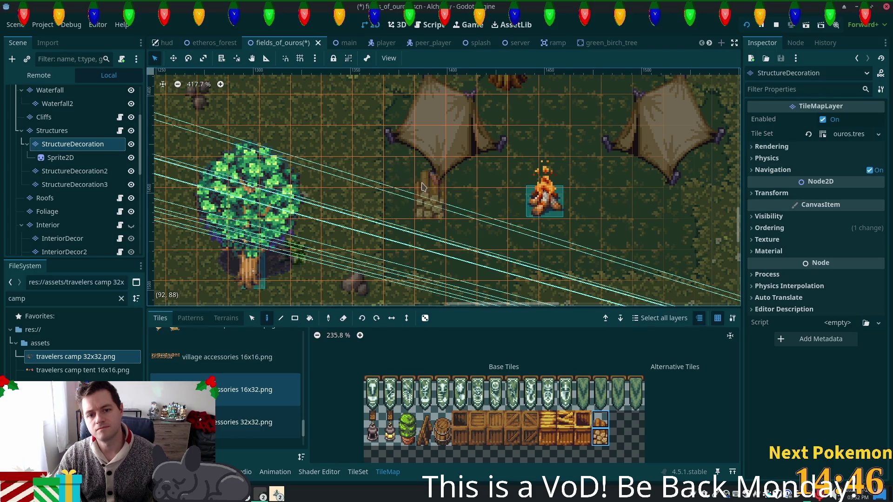
pyautogui.click(430, 188)
pyautogui.moveTo(430, 189); pyautogui.dragTo(366, 230)
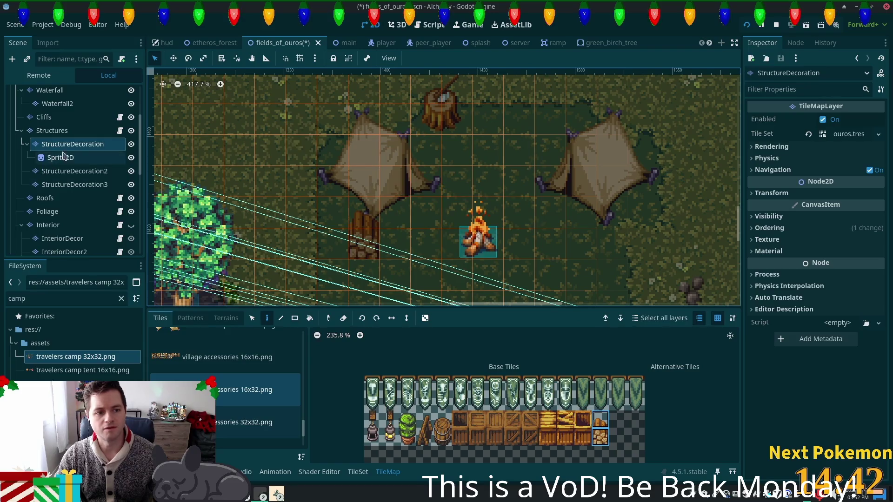
# Move the stump below the log pile with the Select tool and save the scene.
pyautogui.click(253, 317)
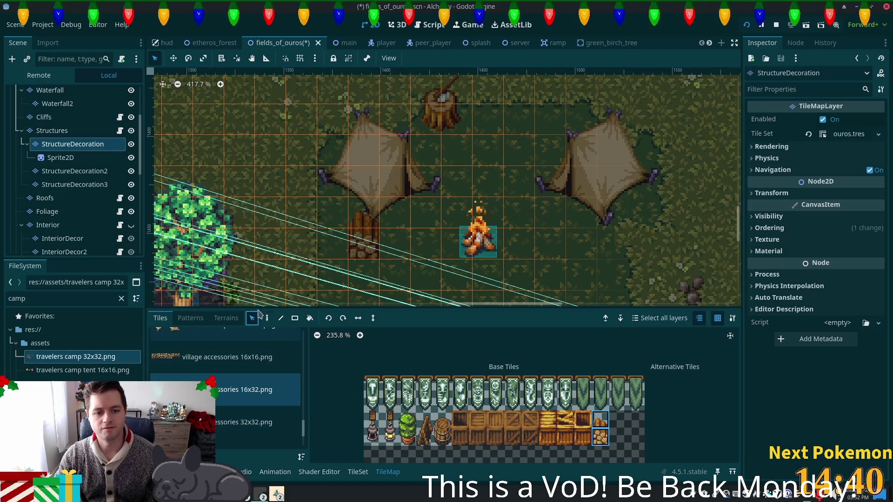
pyautogui.click(441, 105)
pyautogui.moveTo(442, 105)
pyautogui.mouseDown()
pyautogui.moveTo(418, 195)
pyautogui.moveTo(356, 279)
pyautogui.moveTo(327, 300)
pyautogui.moveTo(331, 272)
pyautogui.moveTo(339, 275)
pyautogui.moveTo(294, 270)
pyautogui.moveTo(298, 238)
pyautogui.moveTo(360, 296)
pyautogui.mouseUp()
pyautogui.scroll(-3, 462, 239)
pyautogui.hscroll(4, 462, 240)
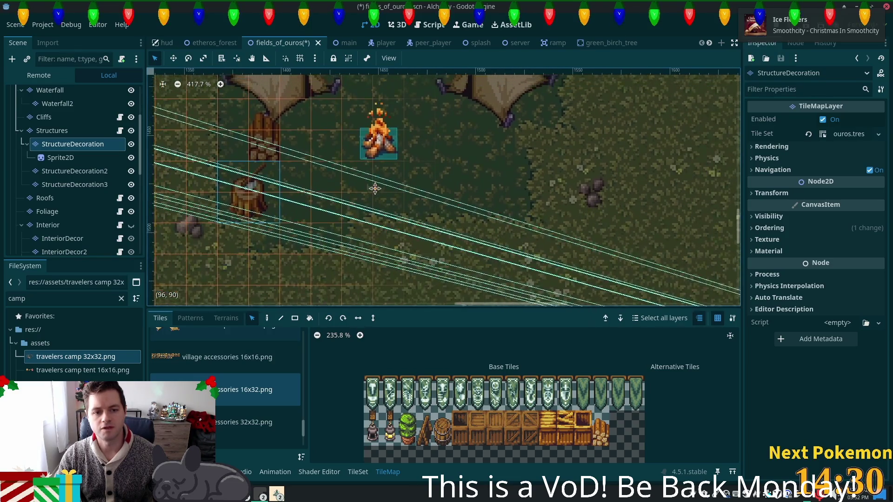
pyautogui.hotkey('ctrl', 's')
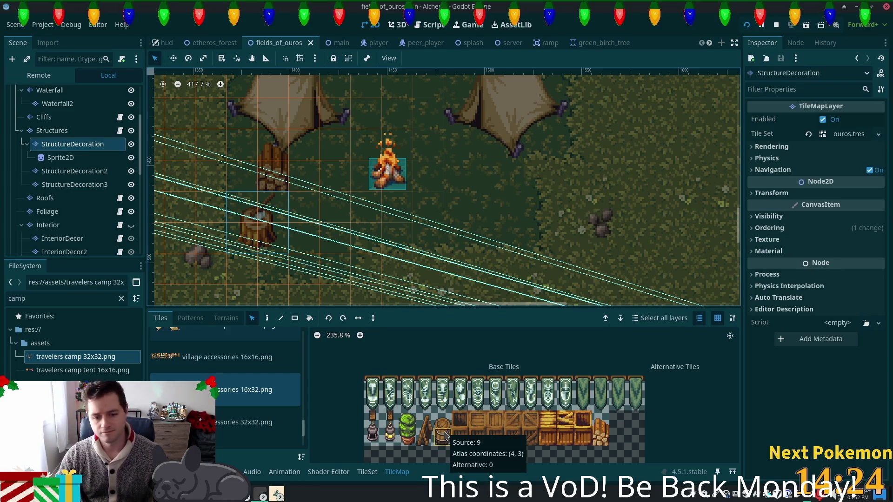
pyautogui.scroll(2, 419, 442)
# Set the log pile tile's Z Index to 5 in the TileSet, save, and run the game.
pyautogui.scroll(-3, 410, 456)
pyautogui.click(367, 472)
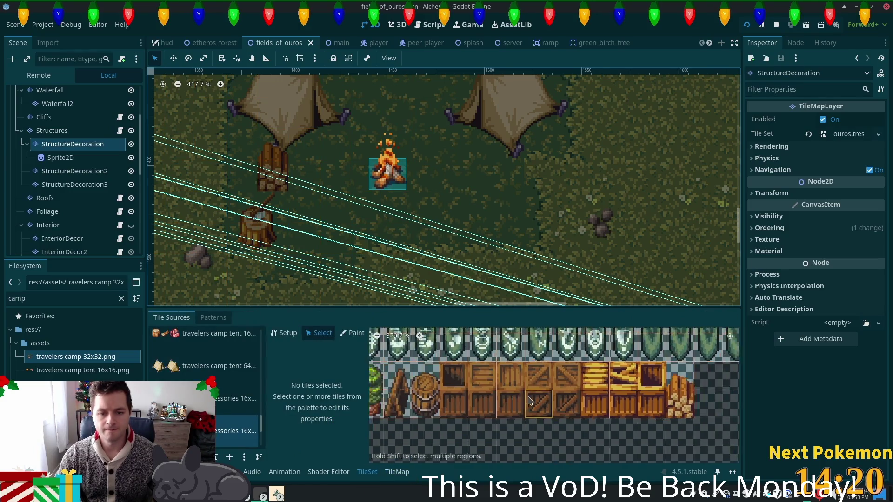
pyautogui.click(653, 403)
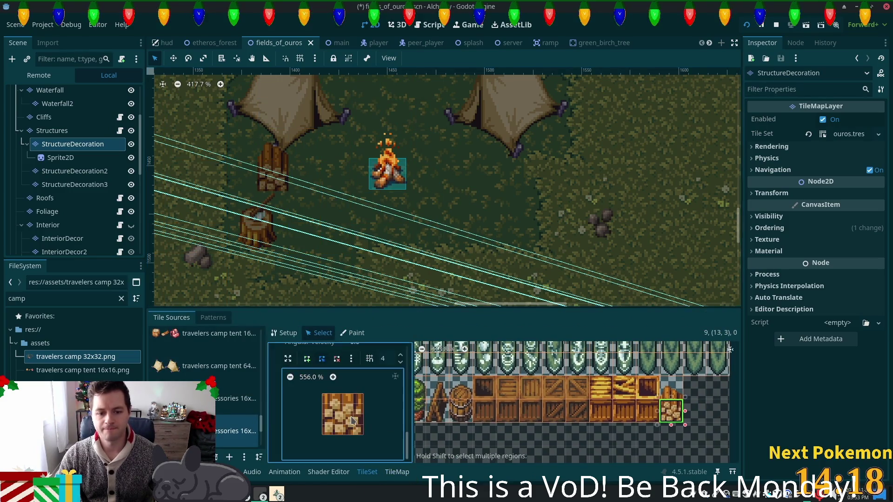
pyautogui.click(666, 395)
pyautogui.moveTo(407, 444); pyautogui.dragTo(414, 402)
pyautogui.click(377, 432)
pyautogui.write('5')
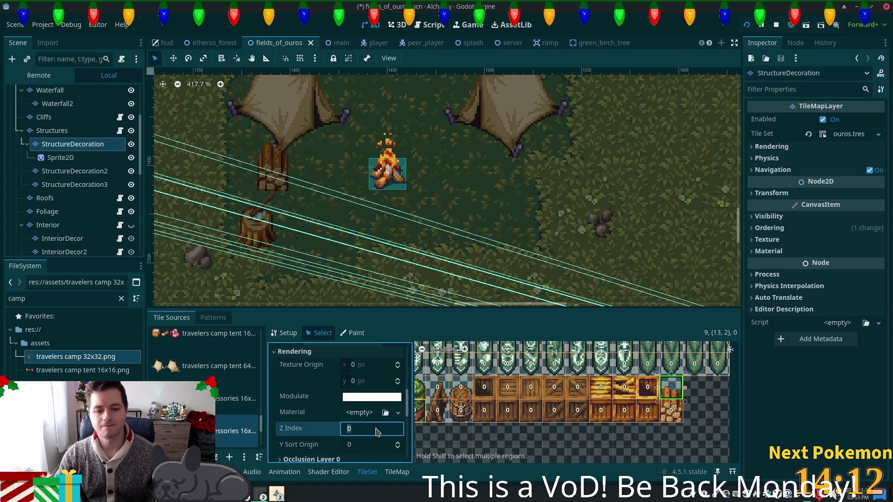
pyautogui.press('Tab')
pyautogui.hotkey('ctrl', 's')
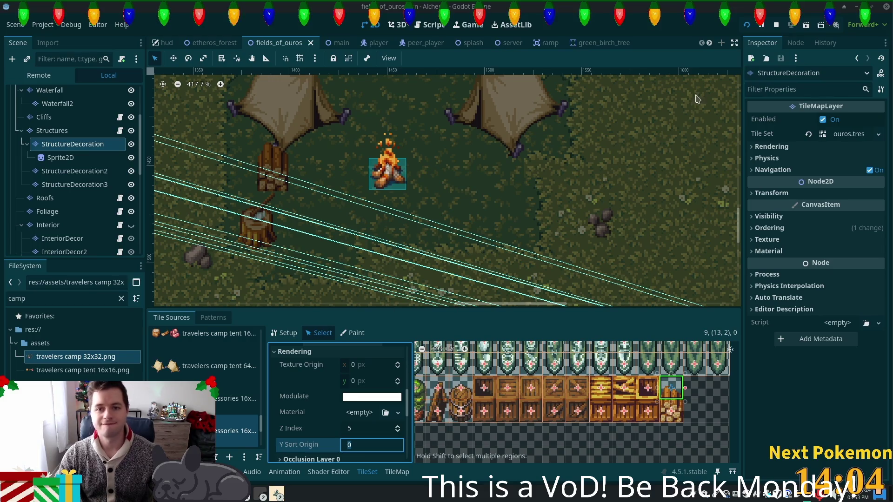
pyautogui.click(746, 26)
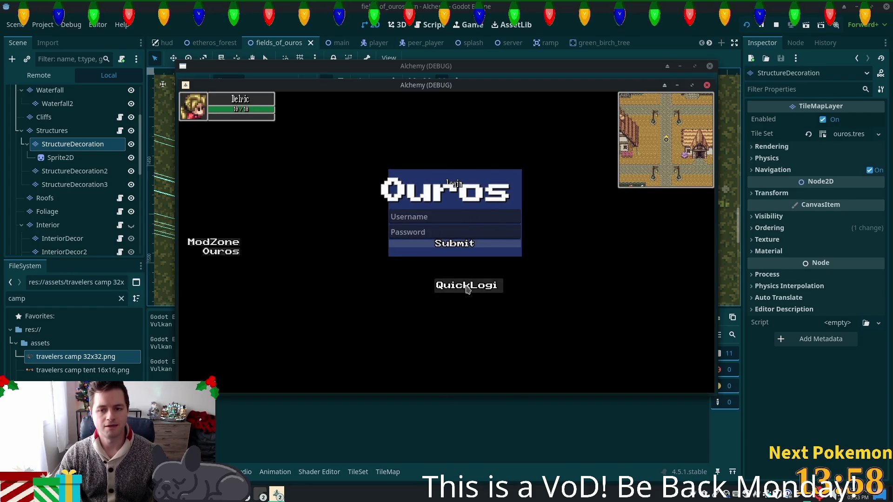
# Log into the game, walk the player away from and back to the camp, then leave it.
pyautogui.click(489, 292)
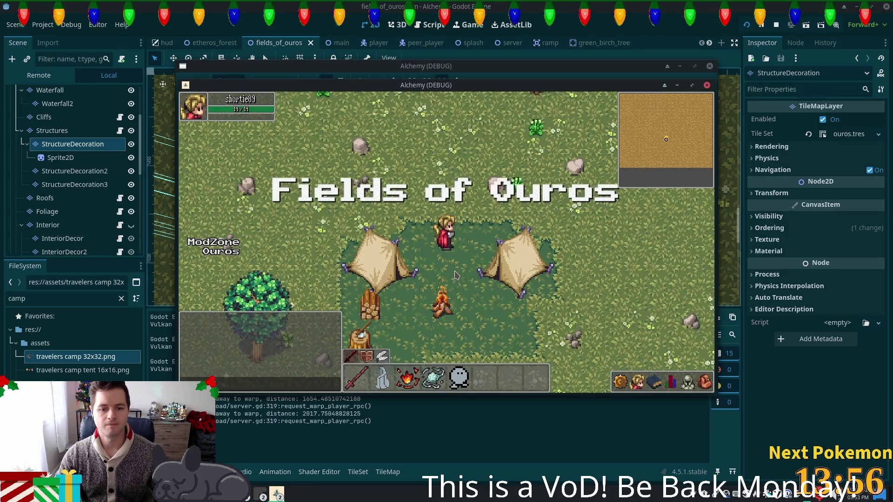
pyautogui.press('a')
pyautogui.press('s')
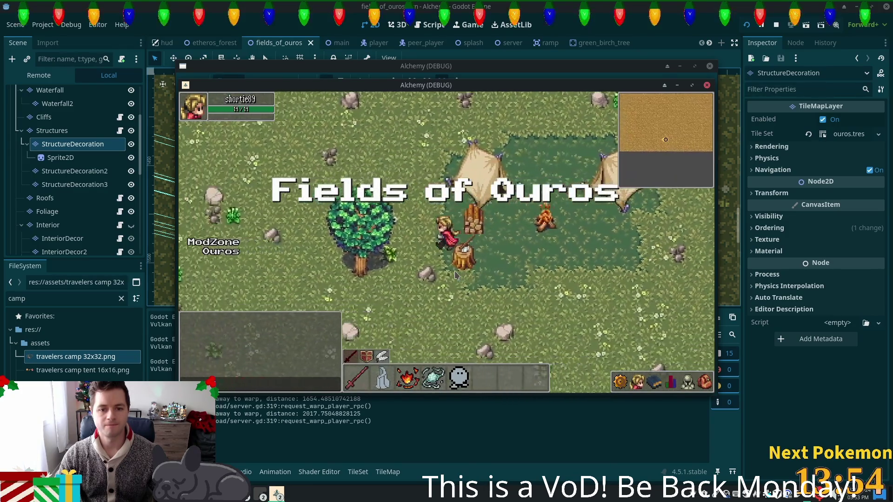
pyautogui.press('d')
pyautogui.press('w')
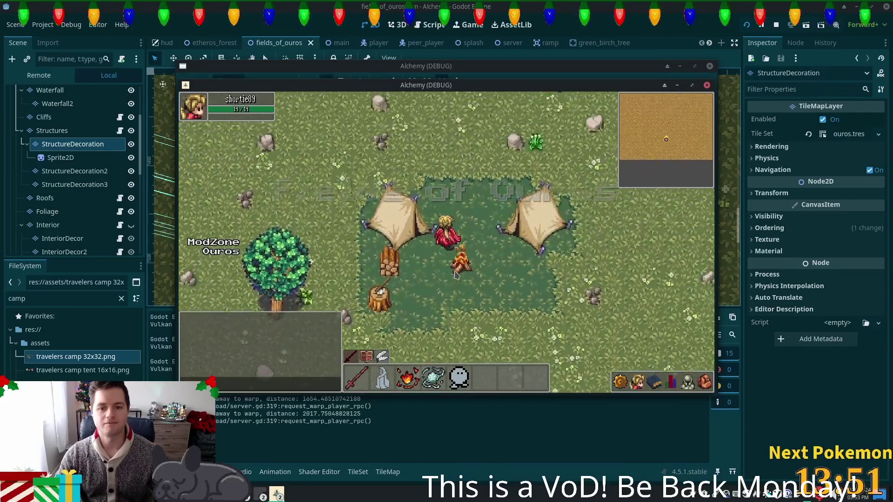
pyautogui.press('d')
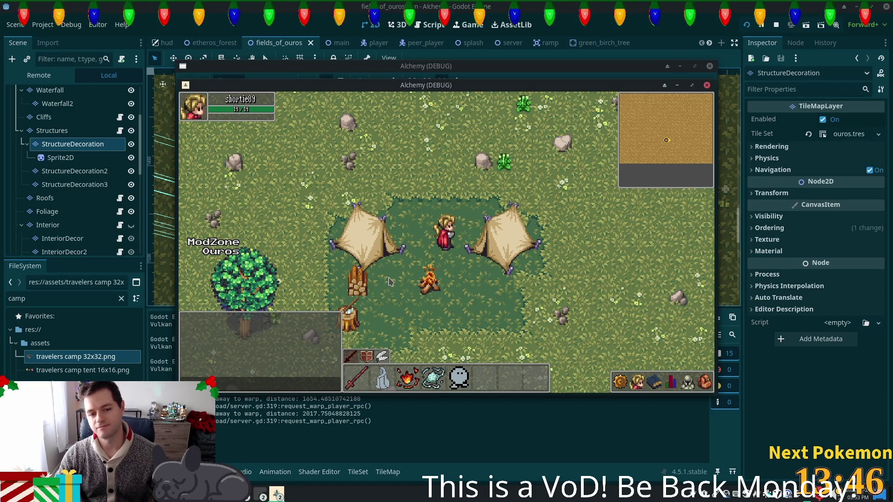
pyautogui.hotkey('alt', 'Tab')
pyautogui.hotkey('alt', 'Tab')
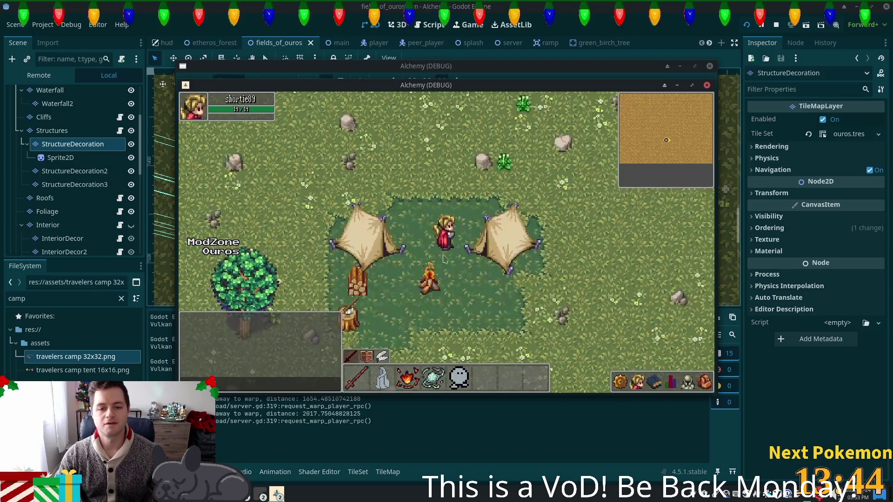
pyautogui.hotkey('alt', 'Tab')
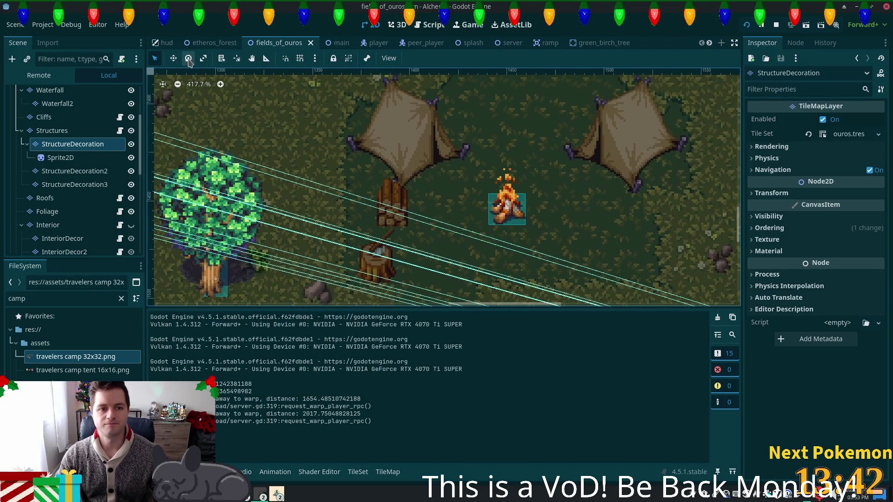
# On StructureDecoration, move the log pile one cell left and one cell lower.
pyautogui.click(396, 207)
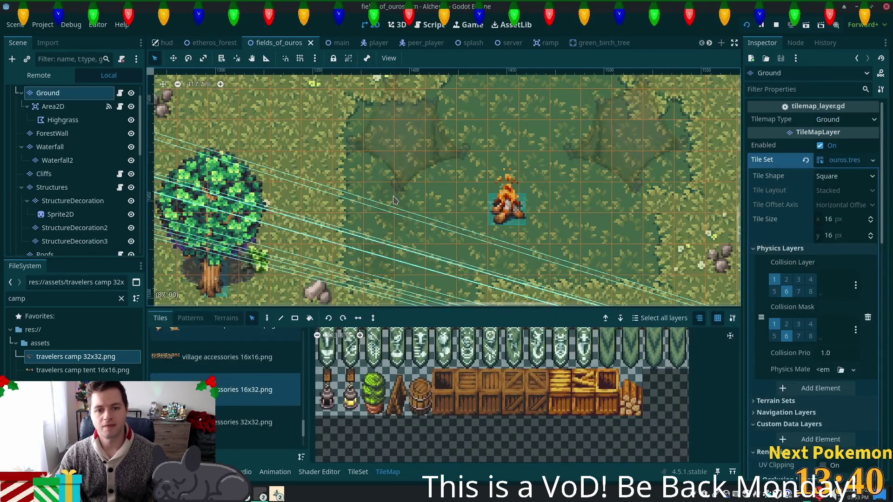
pyautogui.click(58, 205)
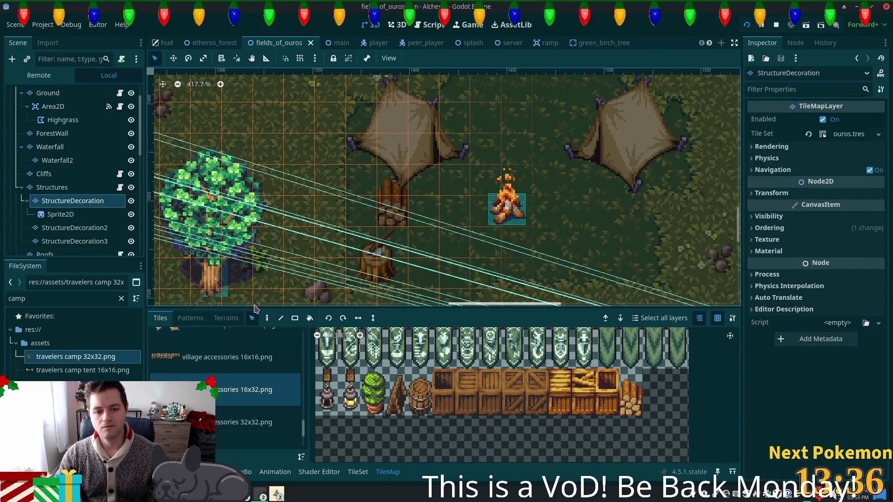
pyautogui.click(384, 200)
pyautogui.moveTo(384, 199)
pyautogui.mouseDown()
pyautogui.moveTo(371, 196)
pyautogui.moveTo(363, 235)
pyautogui.moveTo(372, 224)
pyautogui.moveTo(365, 215)
pyautogui.mouseUp()
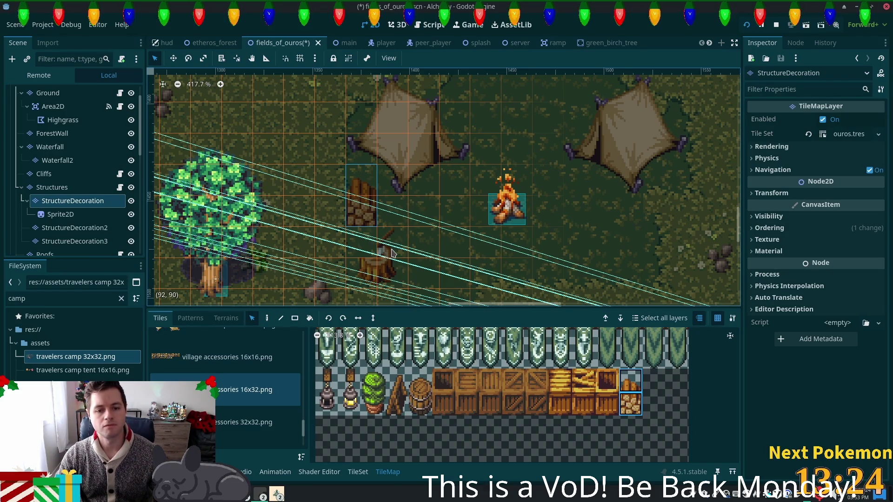
pyautogui.moveTo(366, 220); pyautogui.dragTo(370, 233)
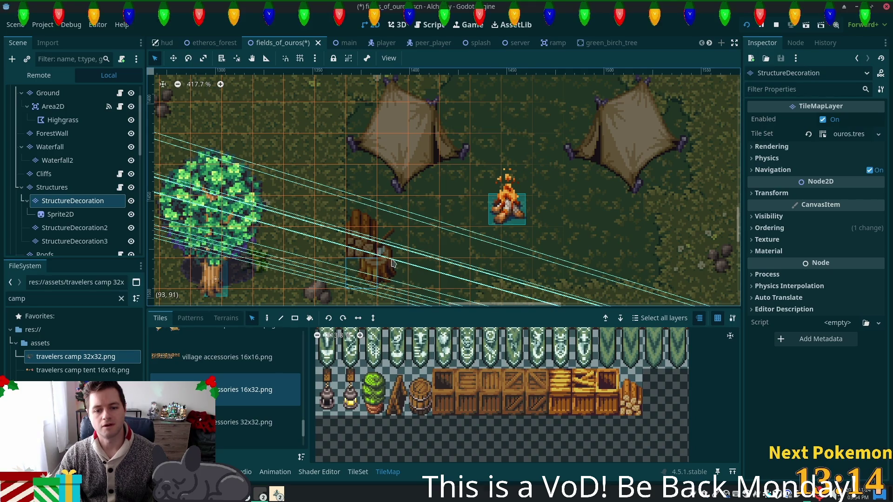
# Paint the 32x32 accessories tree stump in front of the woodpile on StructureDecoration2.
pyautogui.click(282, 321)
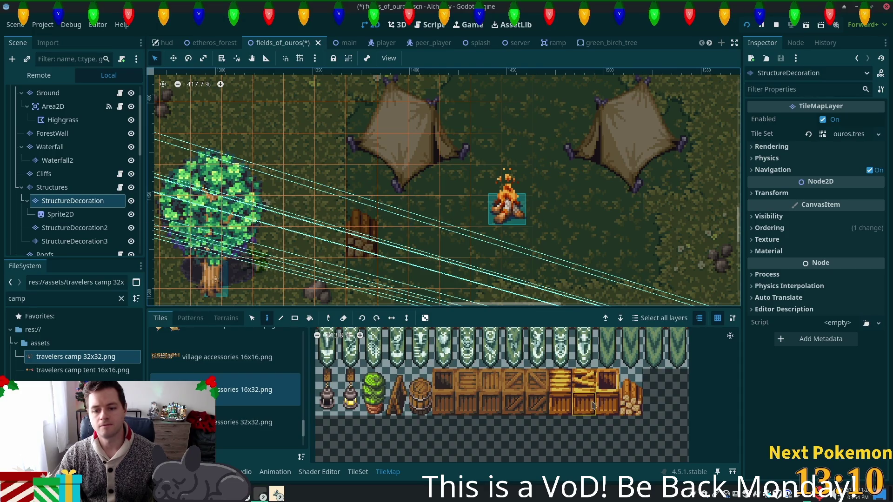
pyautogui.scroll(-1, 593, 405)
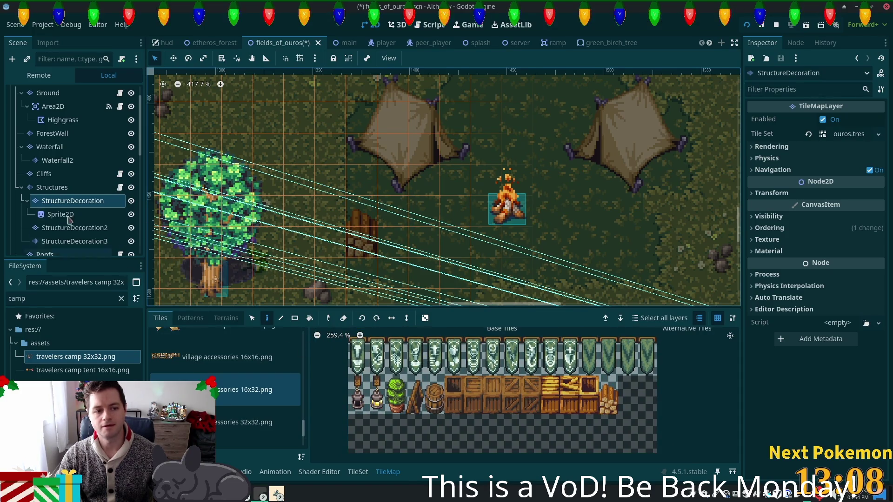
pyautogui.click(230, 424)
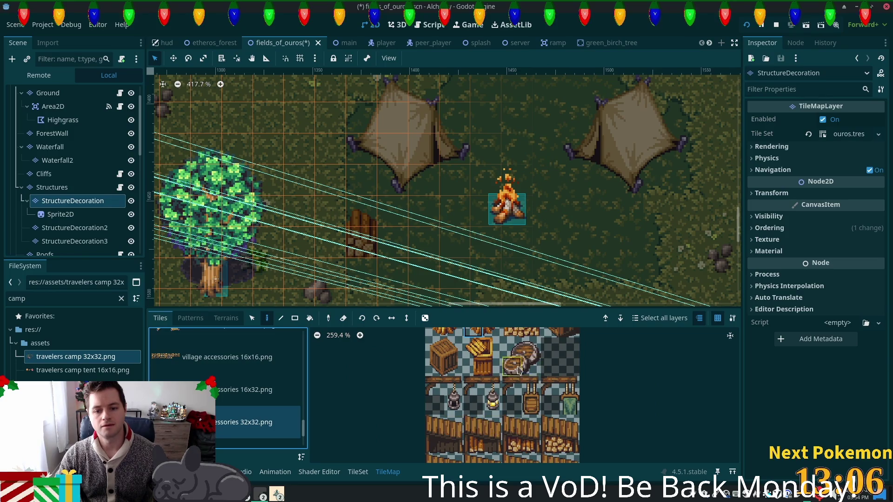
pyautogui.click(486, 342)
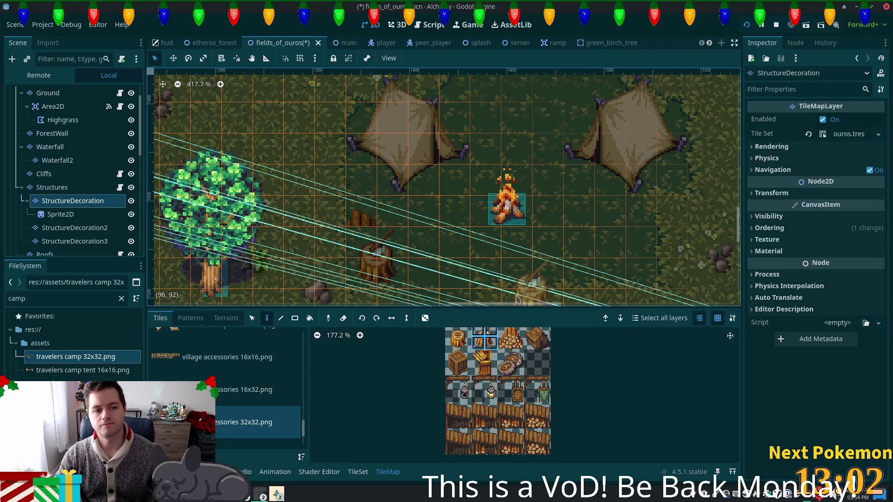
pyautogui.click(87, 227)
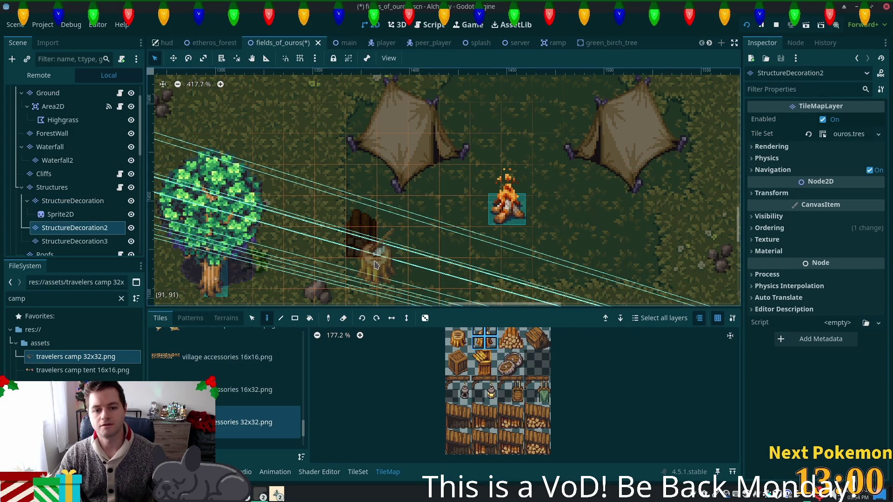
pyautogui.click(397, 246)
# Save and launch the game with F5, walk to the new stump, interact, then return to the editor.
pyautogui.press('F5')
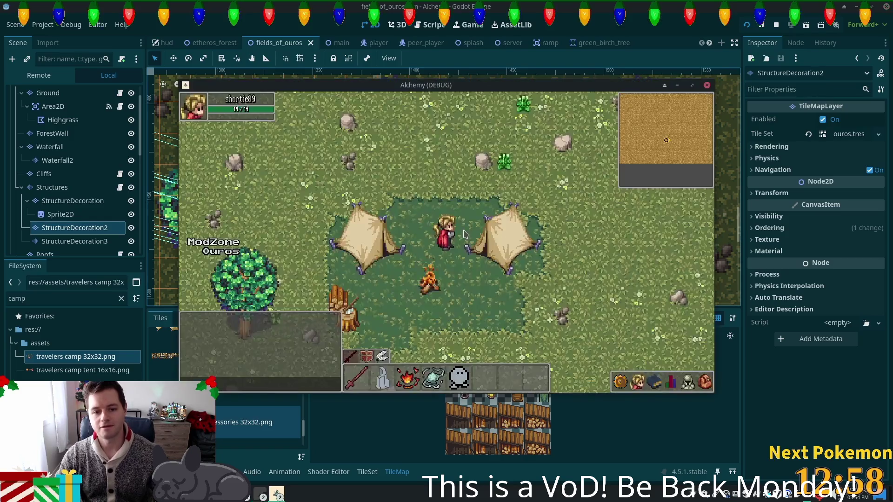
pyautogui.press('Left')
pyautogui.press('Down')
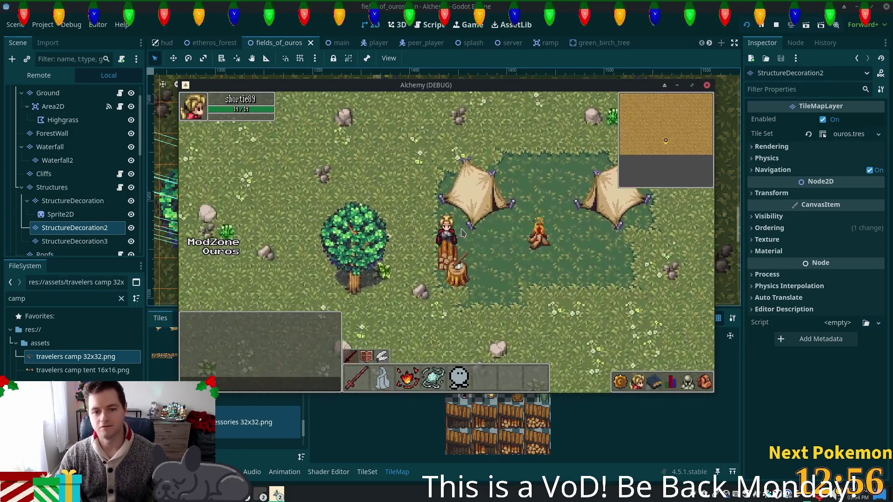
pyautogui.press('Down')
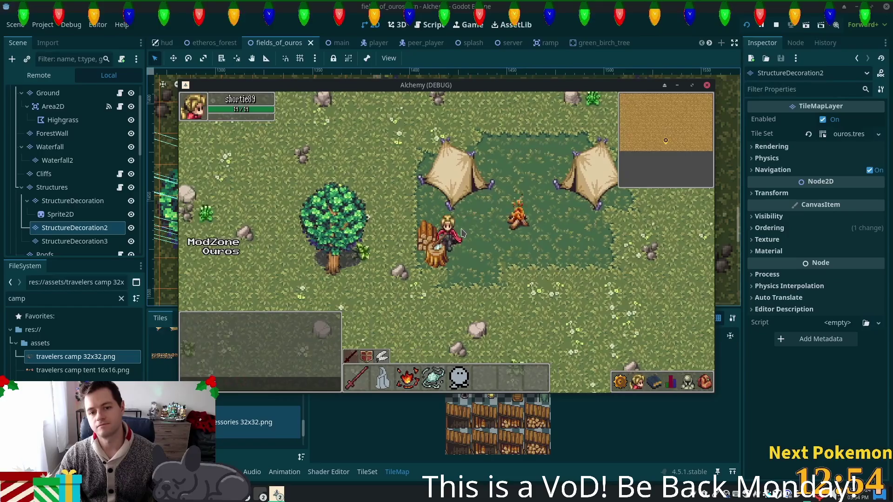
pyautogui.click(431, 239)
pyautogui.press('Right')
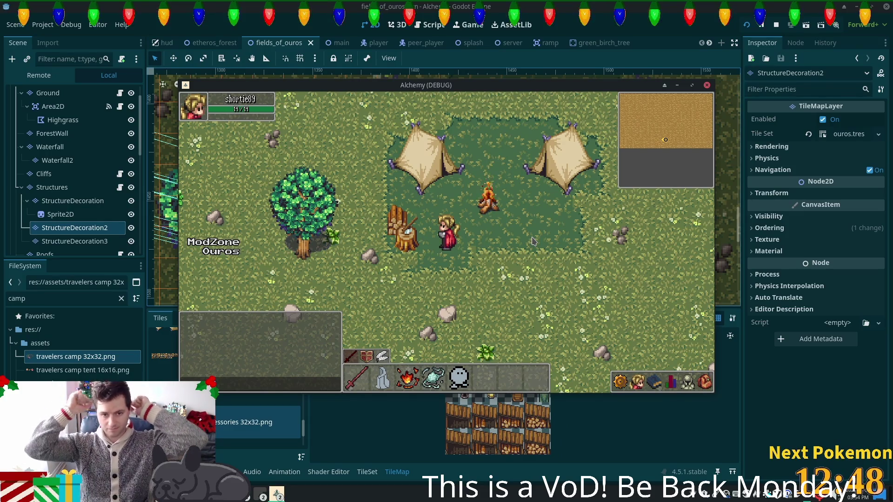
pyautogui.click(589, 399)
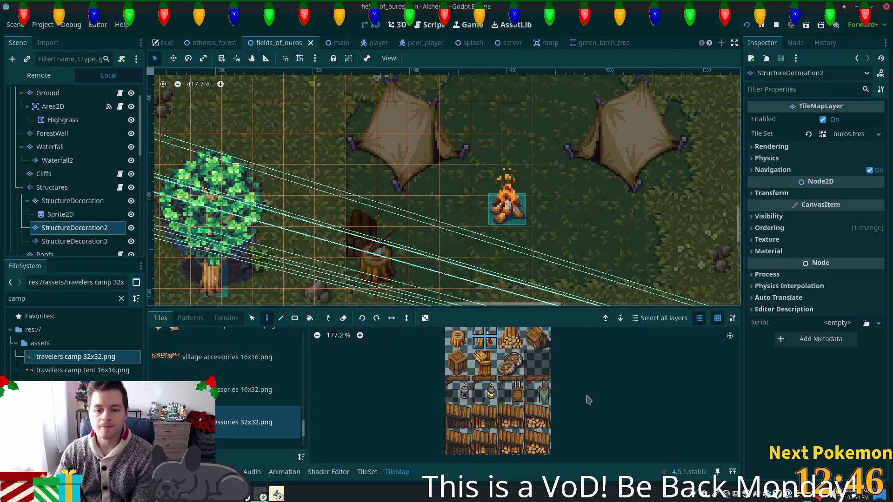
pyautogui.scroll(1, 451, 358)
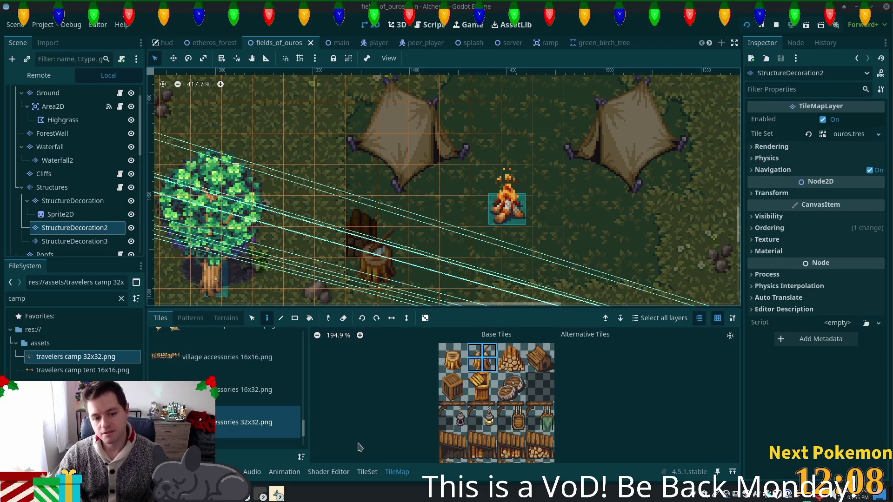
# Place two single logs from the travelers camp tent 16x16 tiles below-right and below-left of the campfire.
pyautogui.scroll(3, 298, 418)
pyautogui.click(247, 401)
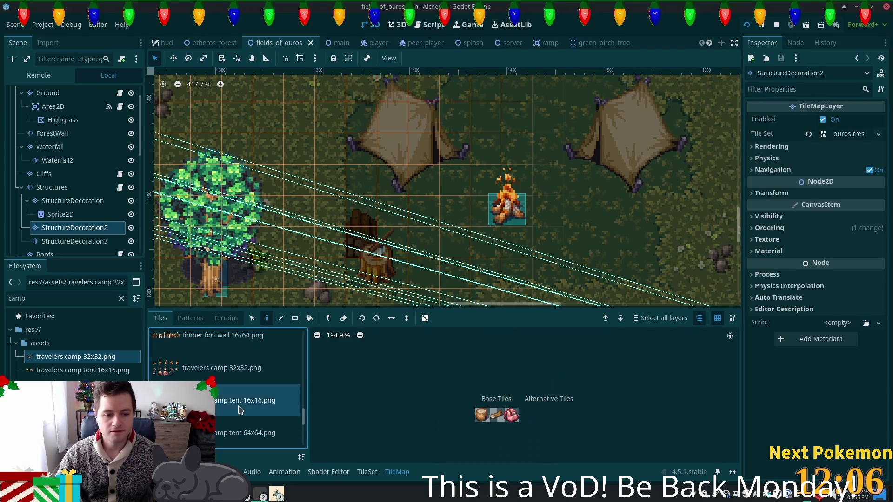
pyautogui.click(511, 415)
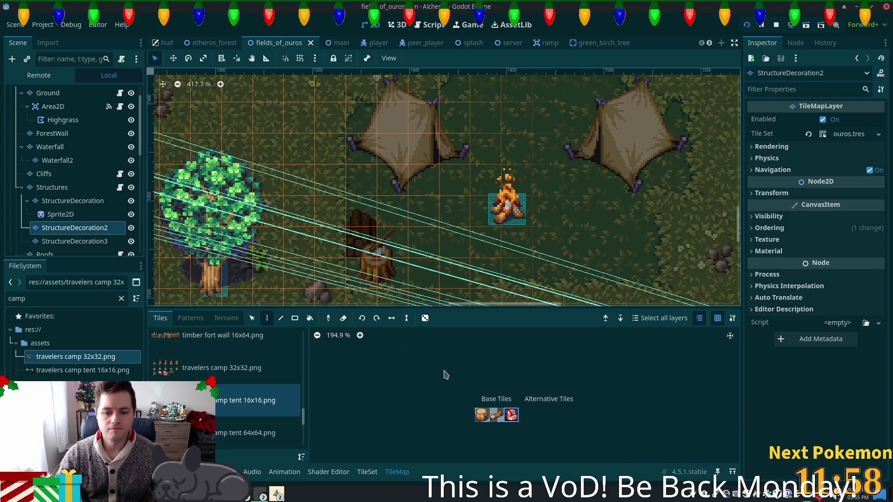
pyautogui.click(495, 417)
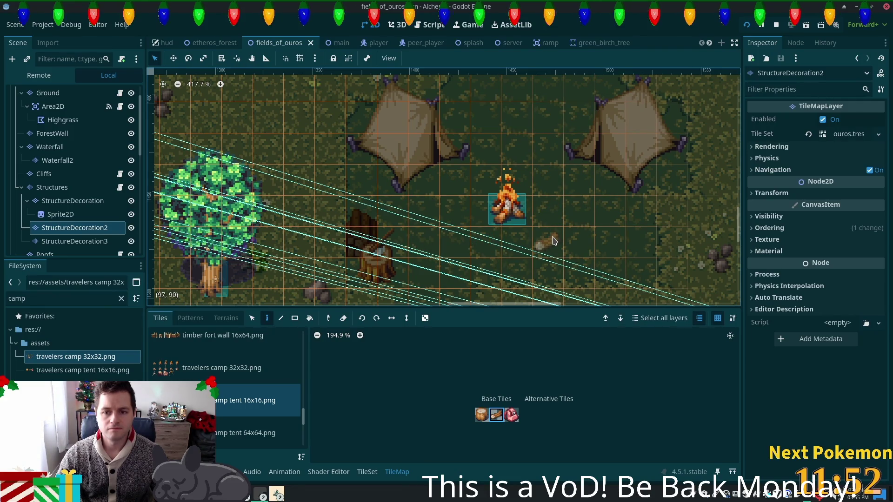
pyautogui.click(553, 239)
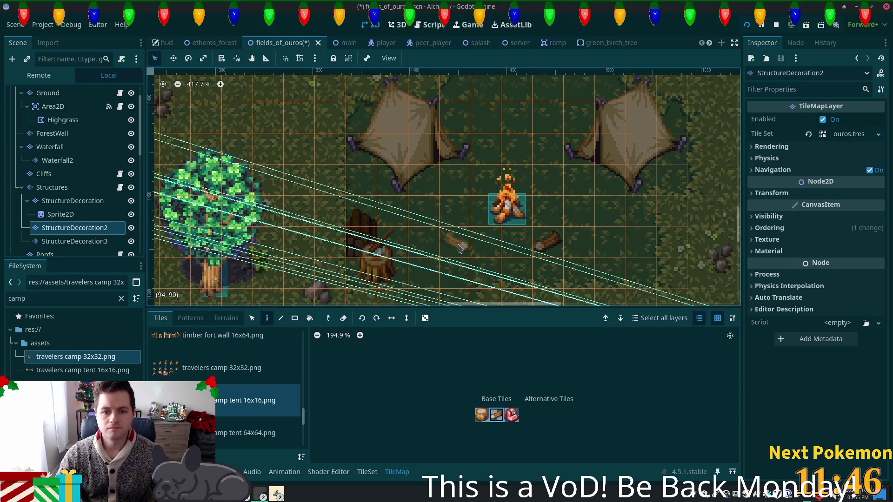
pyautogui.click(452, 243)
pyautogui.click(241, 369)
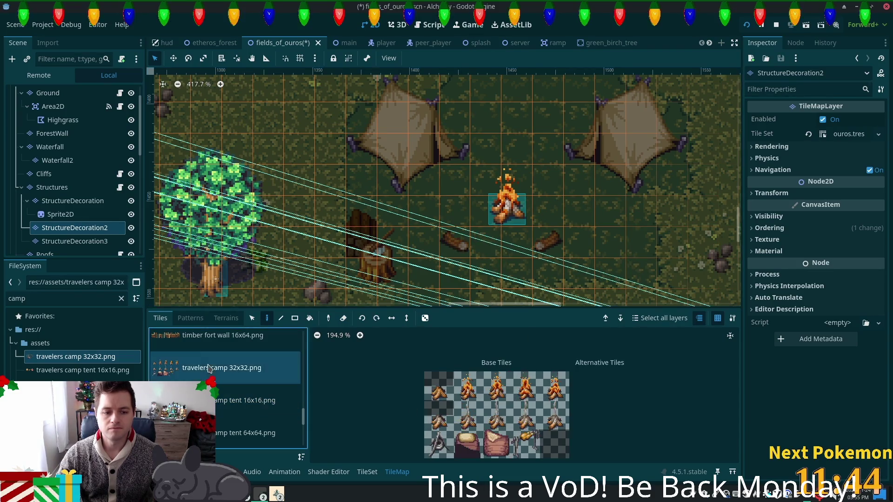
# Paint the 2x2 cooking spit tiles from travelers camp 32x32 over the campfire and open the TileSet editor.
pyautogui.moveTo(517, 455); pyautogui.dragTo(532, 436)
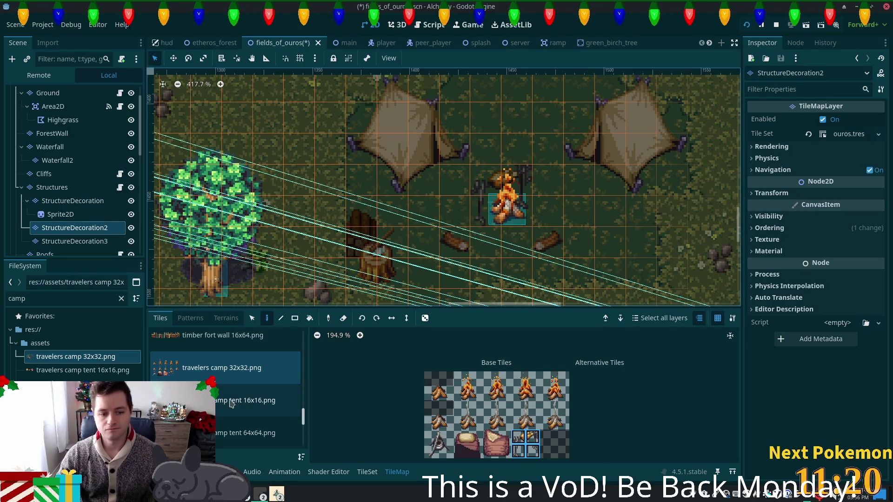
pyautogui.click(368, 472)
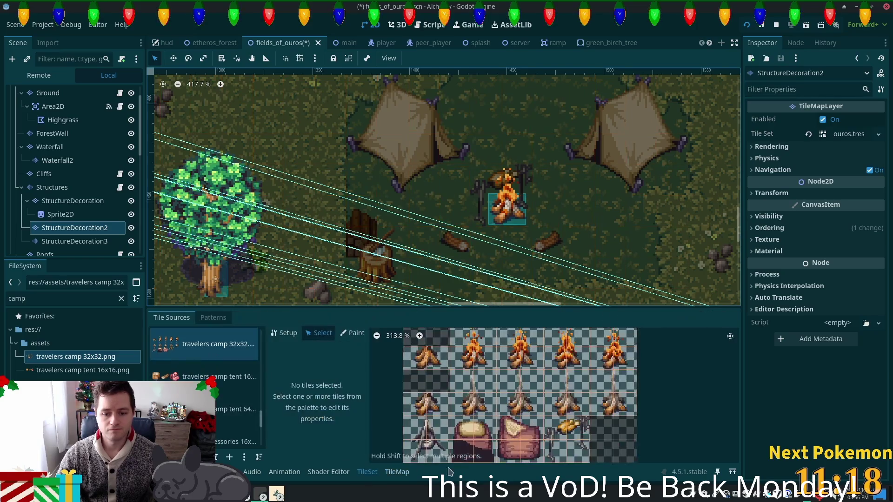
# Give the first spit tile a Z Index of 5 so it draws above other layers.
pyautogui.click(561, 428)
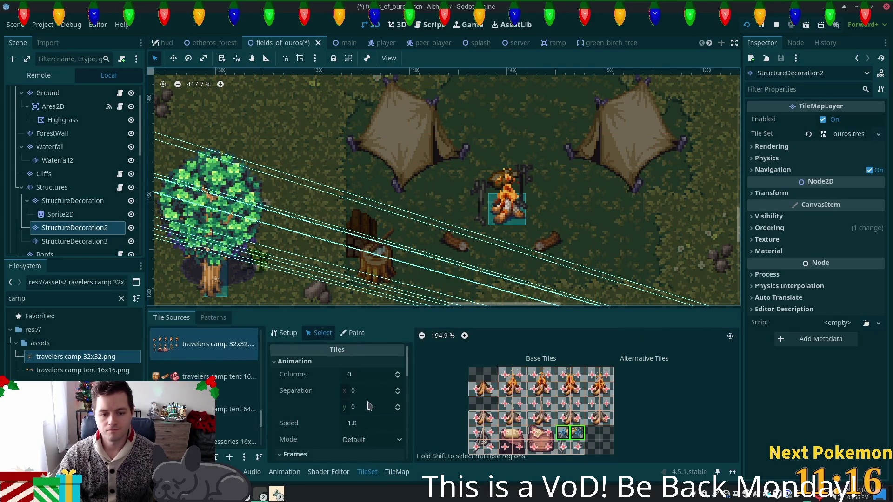
pyautogui.scroll(-10, 368, 408)
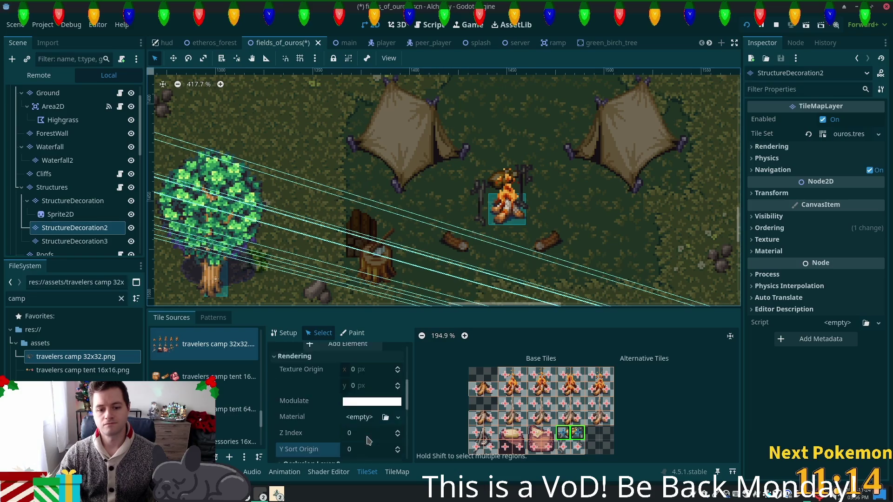
pyautogui.click(352, 404)
pyautogui.write('5')
pyautogui.click(389, 421)
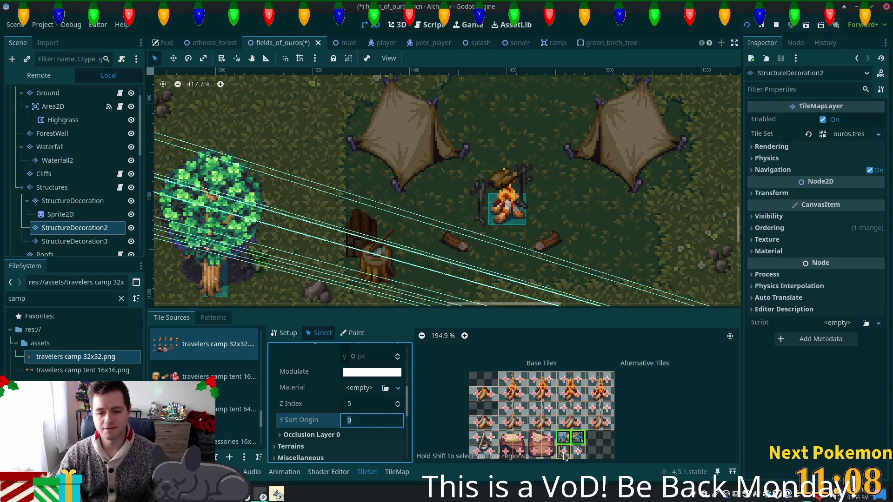
# Draw a rectangular collision shape on the second spit tile.
pyautogui.moveTo(565, 455)
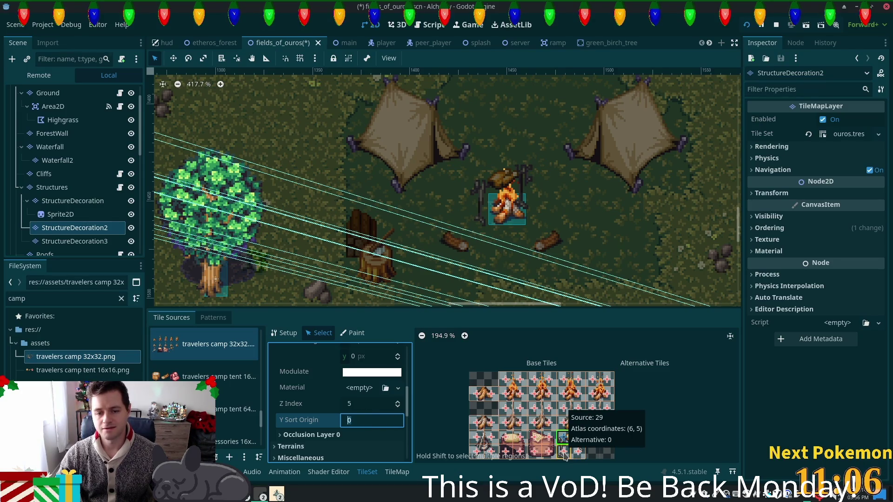
pyautogui.click(565, 455)
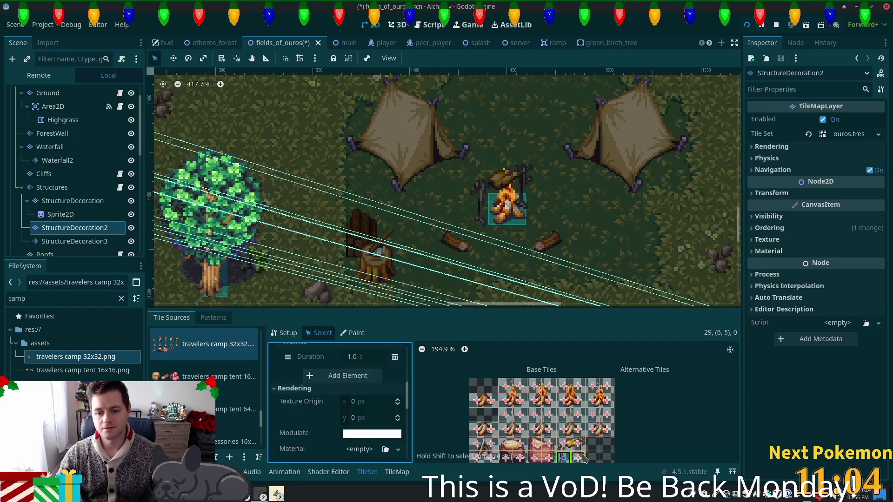
pyautogui.scroll(-2, 585, 448)
pyautogui.scroll(-5, 405, 432)
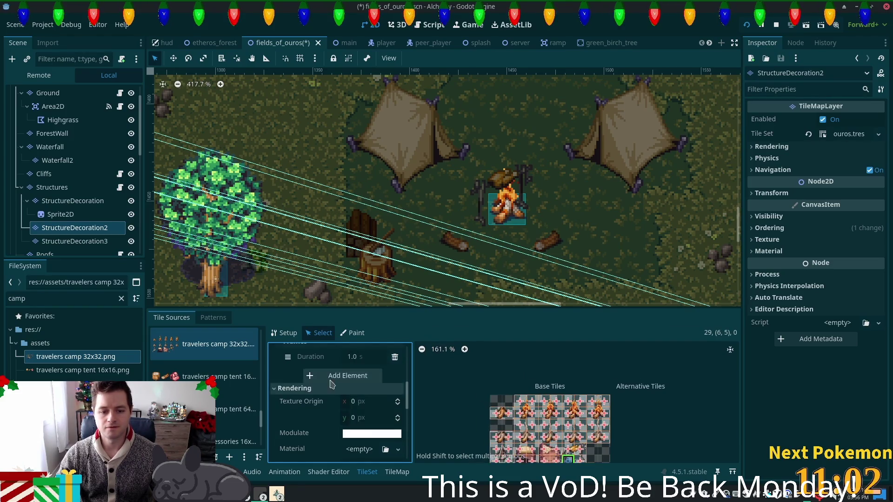
pyautogui.scroll(-4, 409, 437)
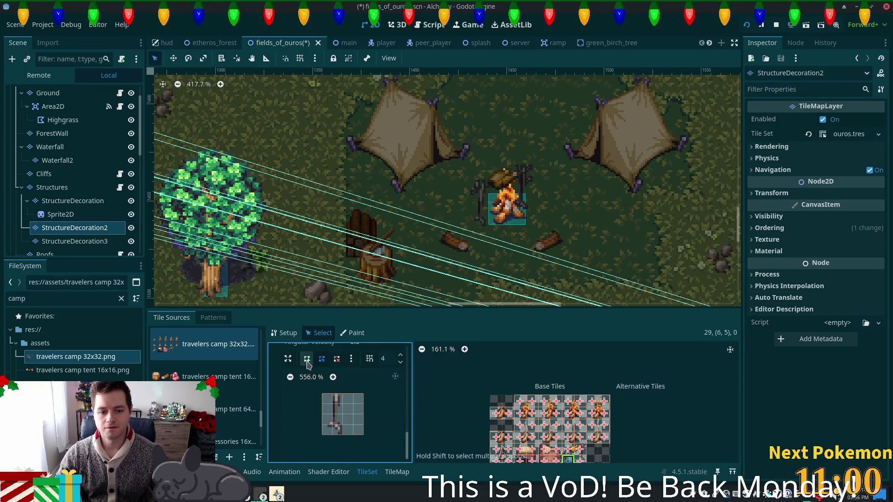
pyautogui.click(343, 436)
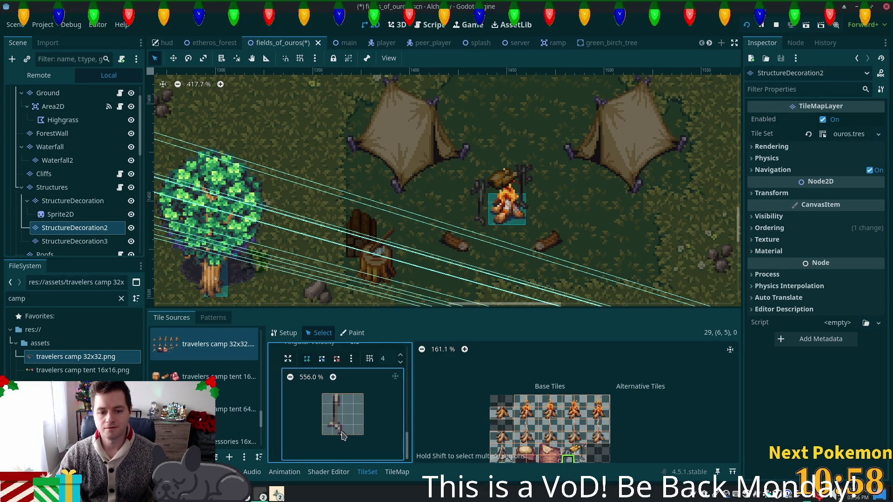
pyautogui.click(322, 435)
pyautogui.click(322, 394)
pyautogui.click(343, 394)
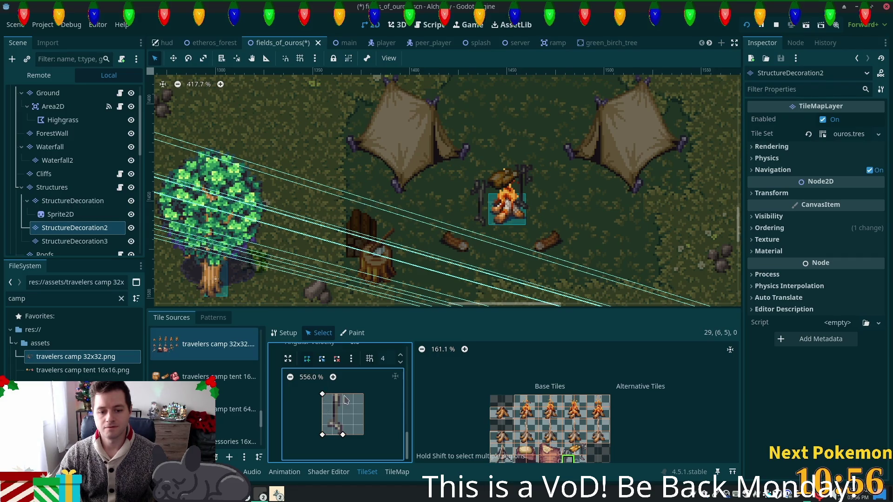
pyautogui.click(343, 435)
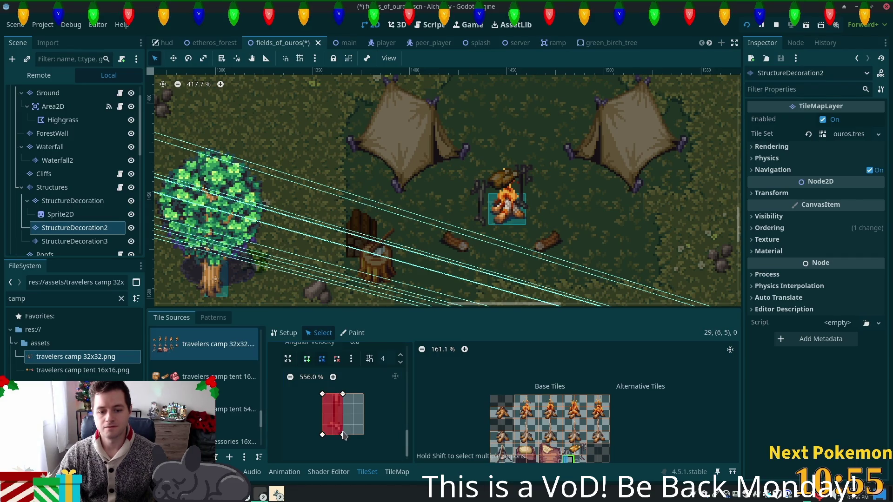
# Draw a collision rectangle on the next spit tile and save the scene.
pyautogui.click(581, 460)
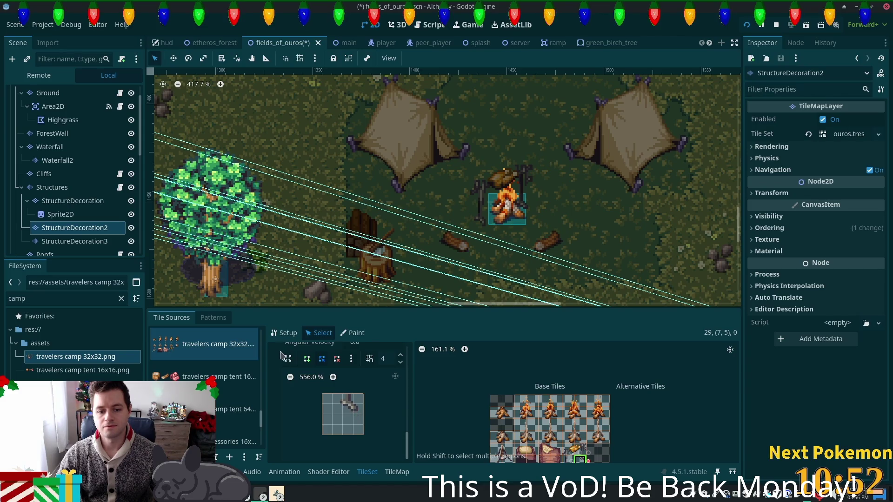
pyautogui.click(332, 414)
pyautogui.click(333, 394)
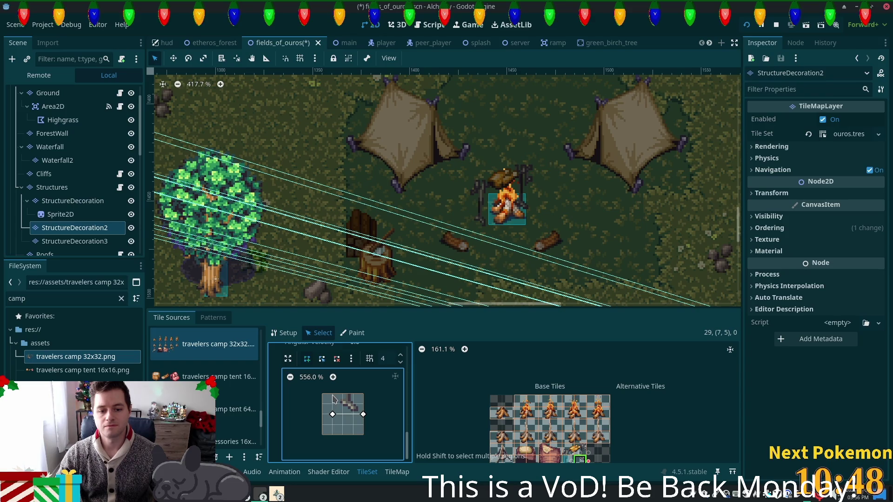
pyautogui.click(363, 394)
pyautogui.hotkey('ctrl', 's')
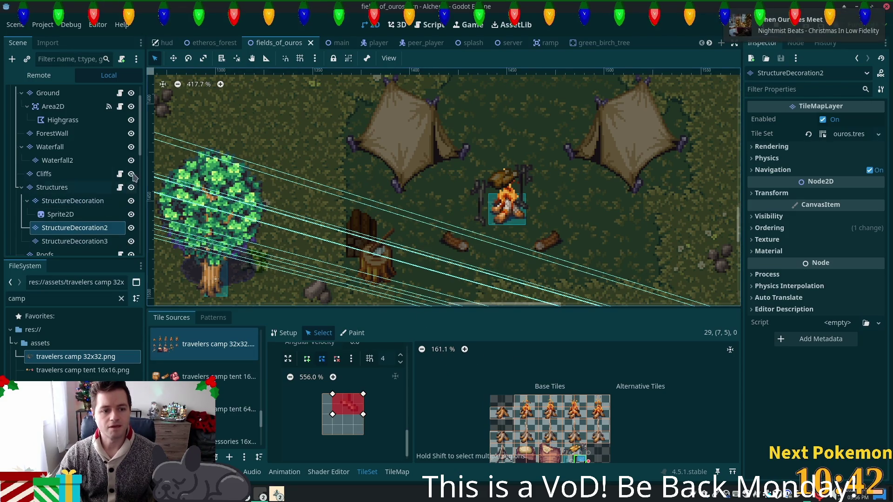
pyautogui.moveTo(140, 144); pyautogui.dragTo(149, 245)
pyautogui.click(45, 246)
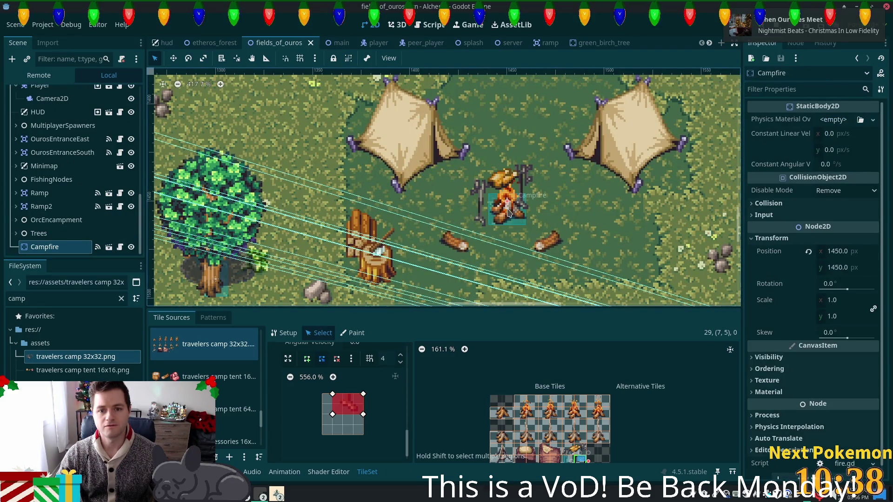
# Move the Campfire 2 px left to x 1448, save, then run the project with QuickLogin.
pyautogui.press('w')
pyautogui.moveTo(486, 213); pyautogui.dragTo(479, 213)
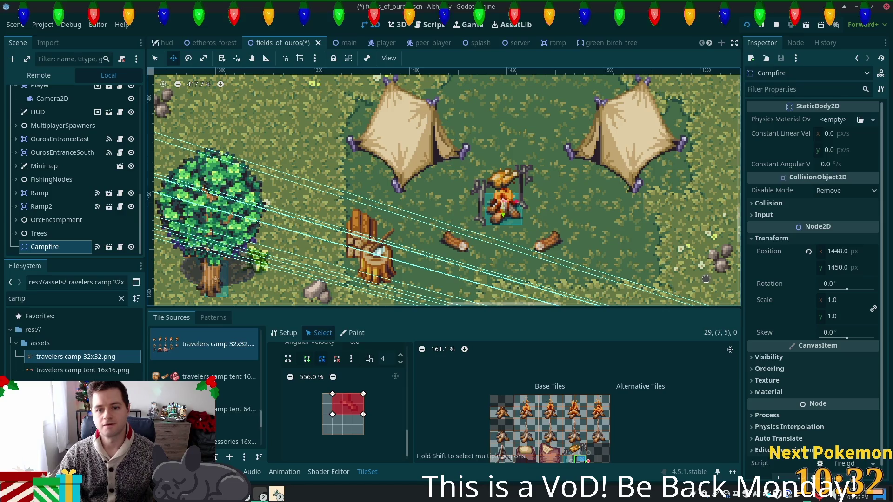
pyautogui.hotkey('ctrl', 's')
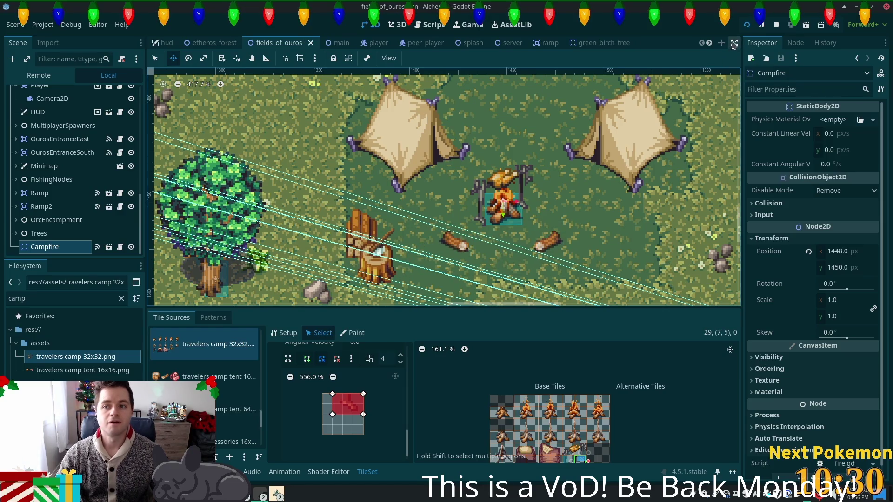
pyautogui.click(747, 24)
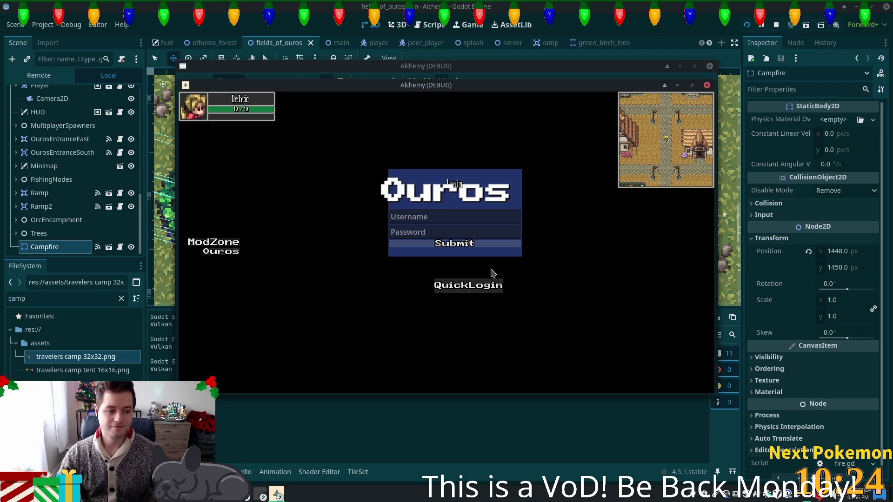
pyautogui.click(493, 285)
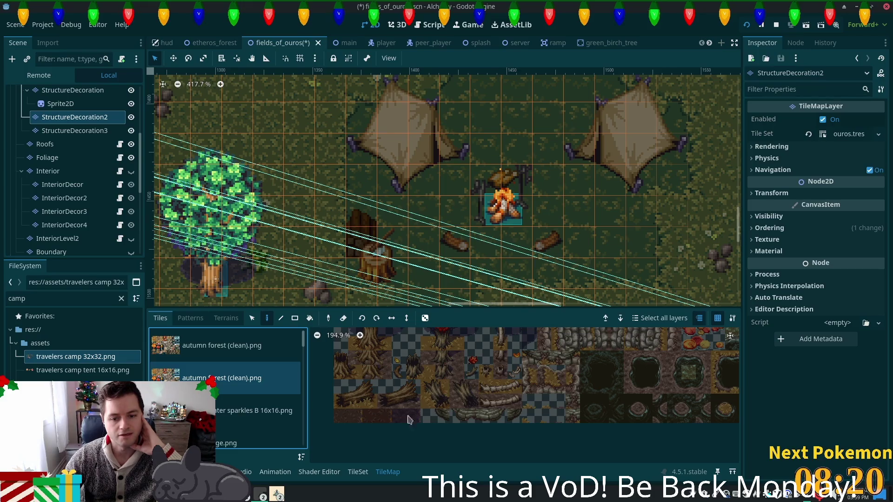
# Pick the two stacked stump tiles from the autumn forest atlas and paint them right of the campfire.
pyautogui.moveTo(307, 354); pyautogui.dragTo(300, 413)
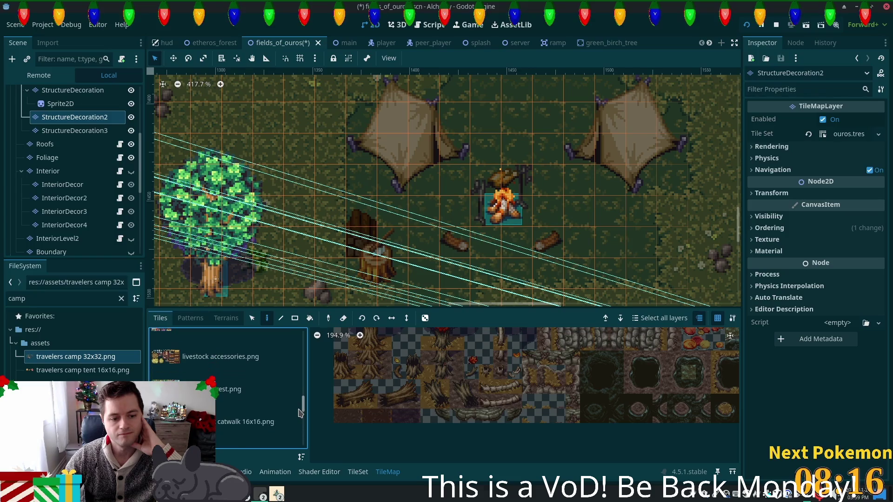
pyautogui.click(230, 389)
pyautogui.moveTo(428, 388)
pyautogui.mouseDown()
pyautogui.moveTo(429, 401)
pyautogui.moveTo(441, 404)
pyautogui.mouseUp()
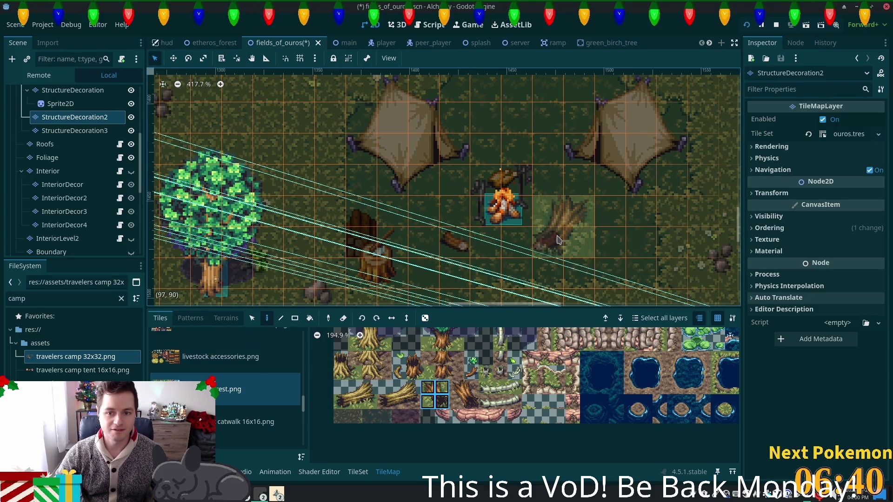
pyautogui.click(558, 239)
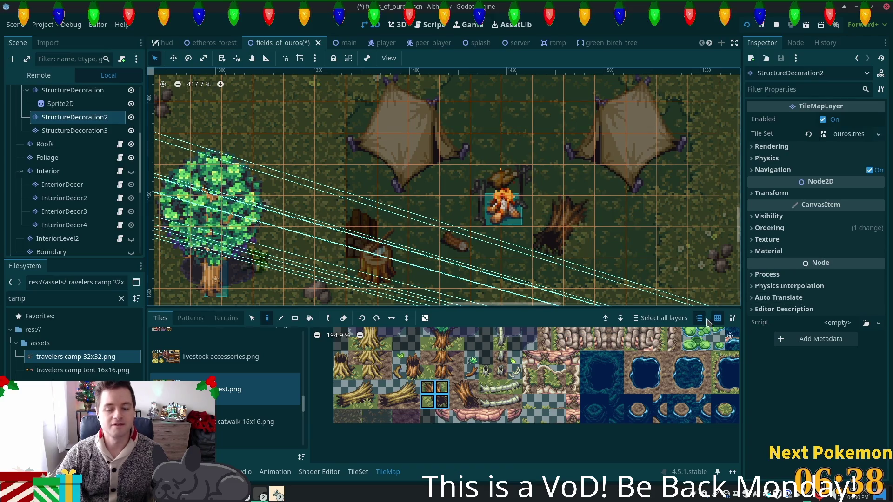
pyautogui.hotkey('alt', 'Tab')
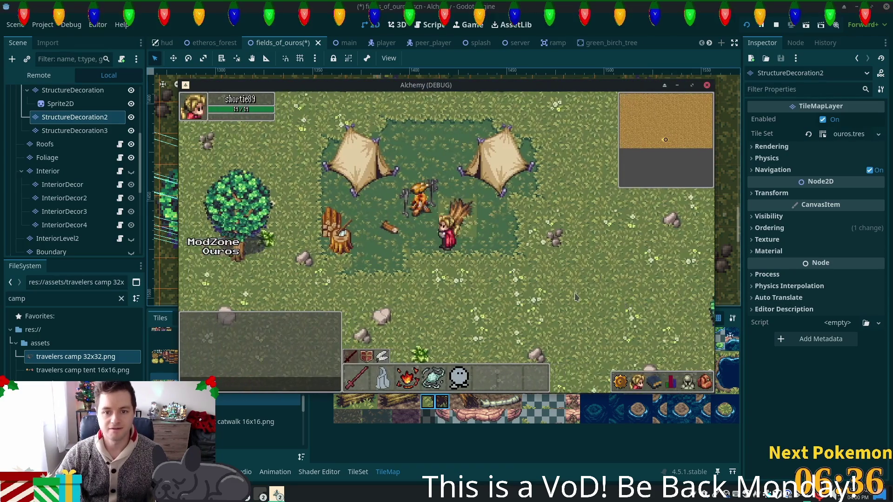
pyautogui.press('Left')
pyautogui.hotkey('alt', 'Tab')
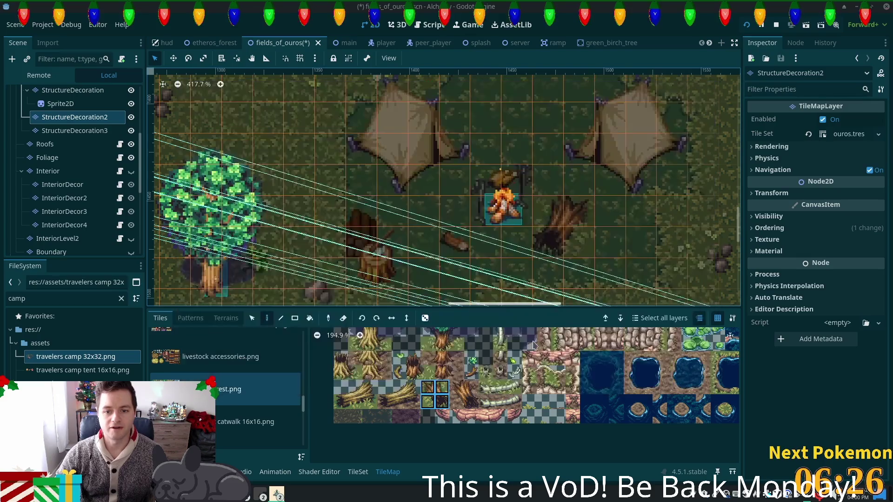
# Playtest the camp, undo the stump beside the campfire with Ctrl+Z, and playtest again.
pyautogui.scroll(-3, 535, 354)
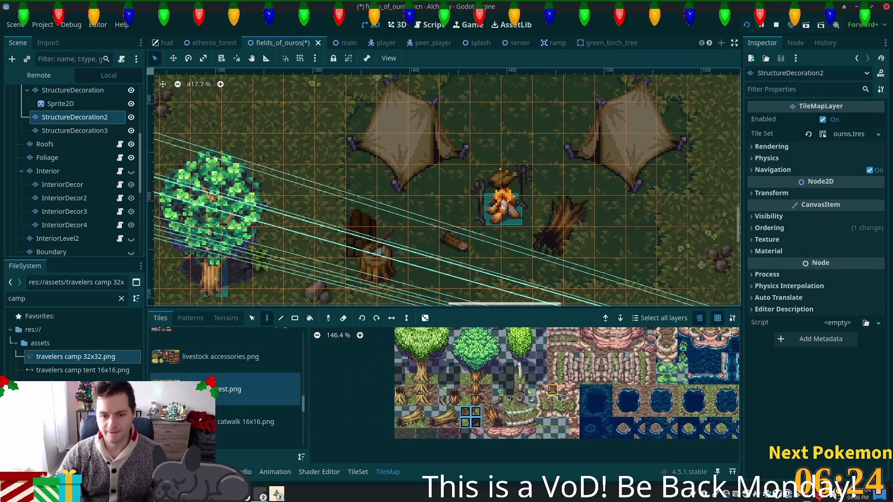
pyautogui.moveTo(558, 396); pyautogui.dragTo(541, 390)
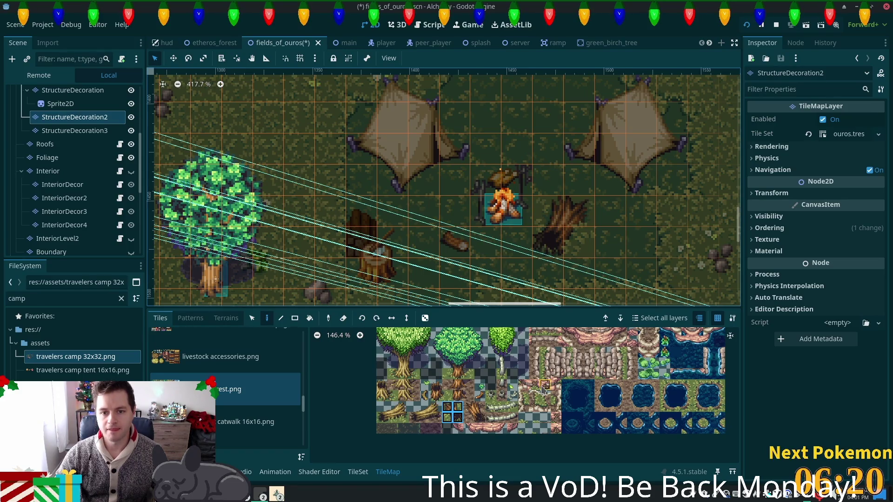
pyautogui.press('F5')
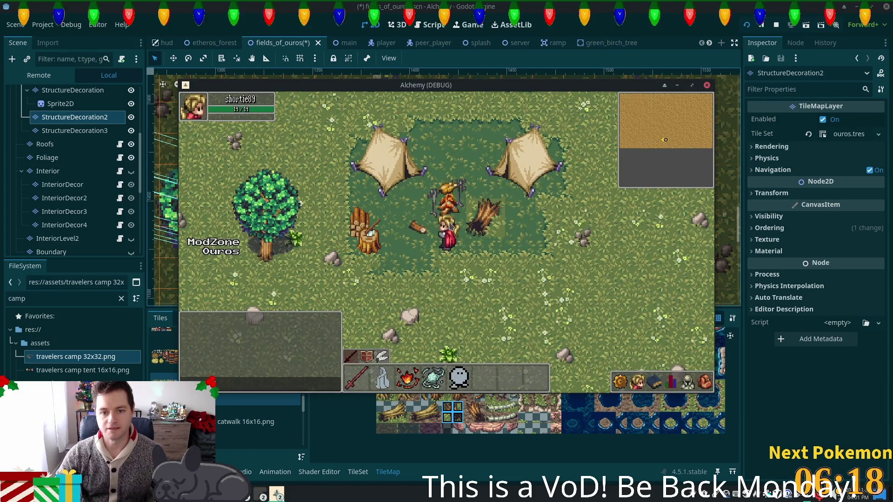
pyautogui.press('F8')
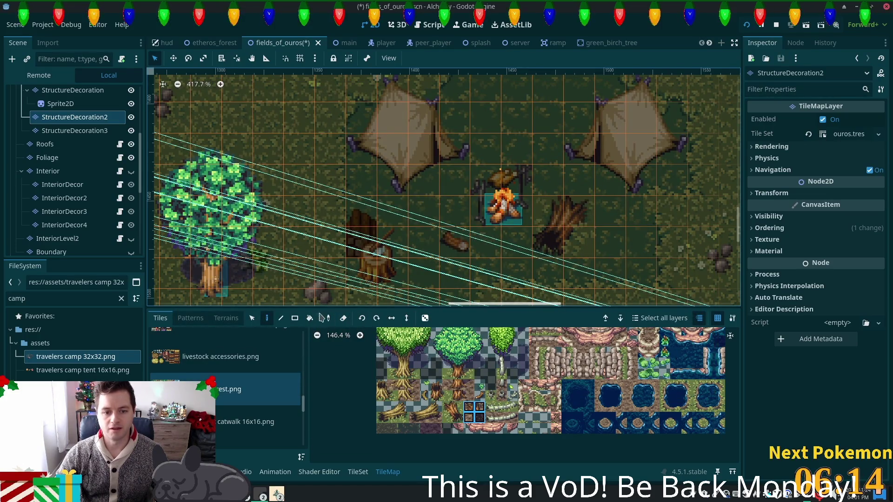
pyautogui.press('F5')
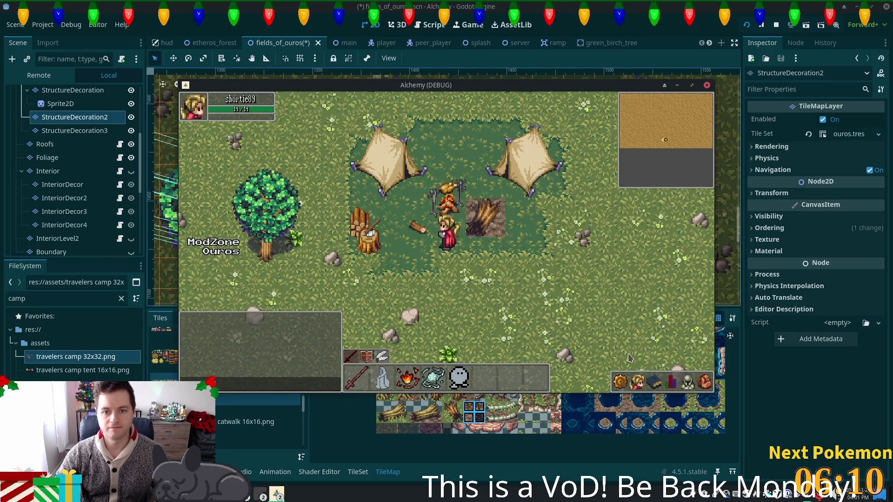
pyautogui.press('F8')
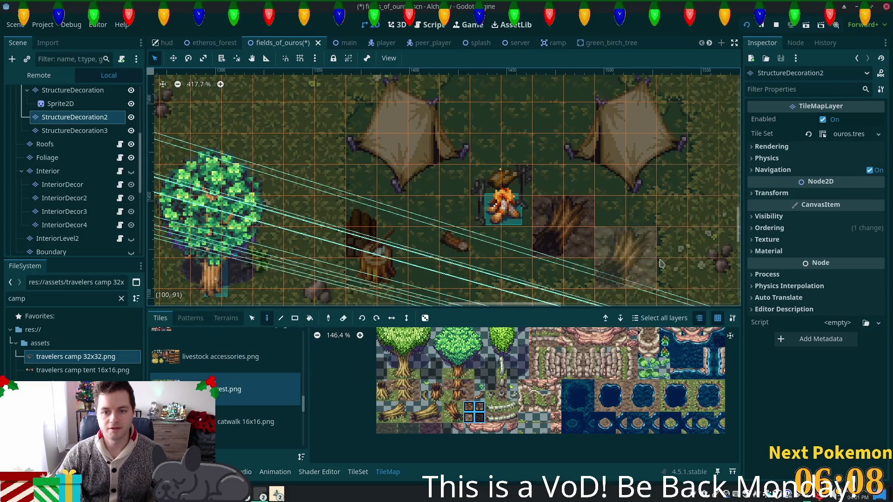
pyautogui.hotkey('ctrl', 'z')
pyautogui.hotkey('ctrl', 'z')
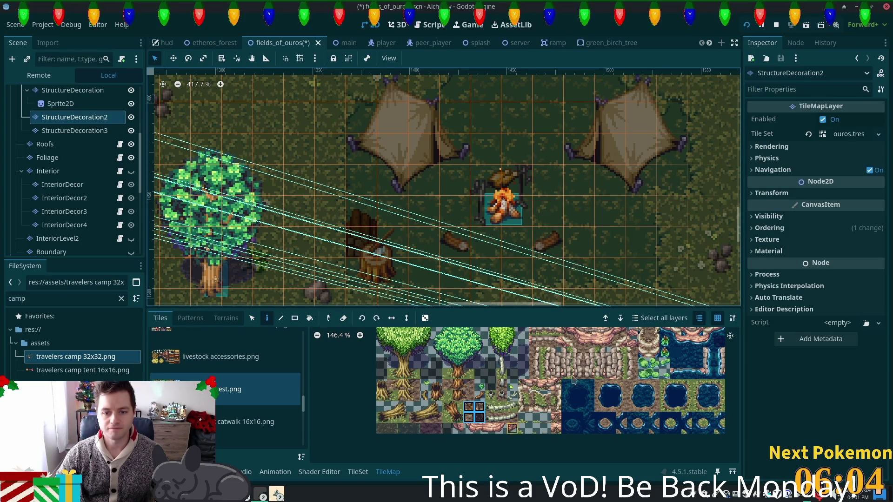
pyautogui.press('F5')
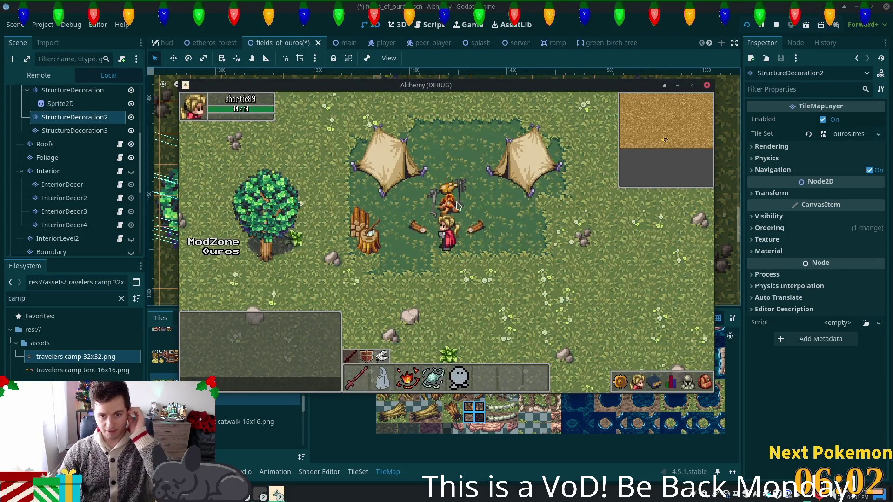
pyautogui.press('F8')
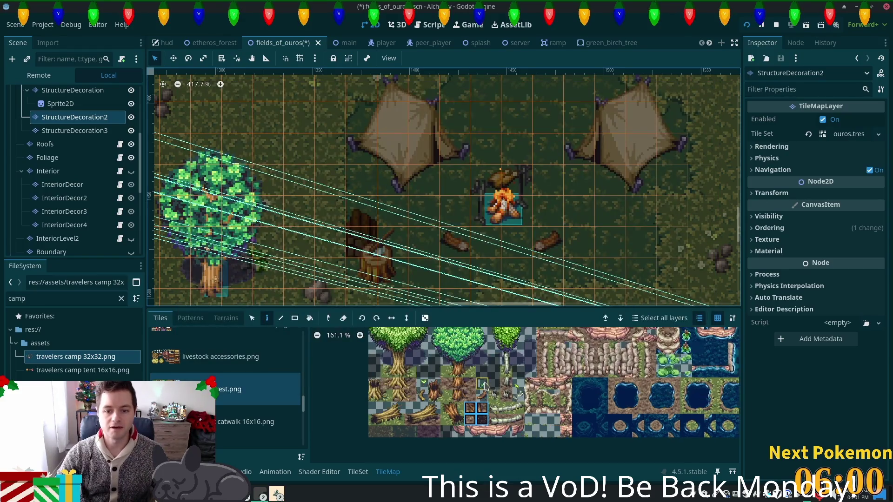
# Browse the tile atlas, then run the project with F5 to see the camp in play.
pyautogui.scroll(3, 484, 385)
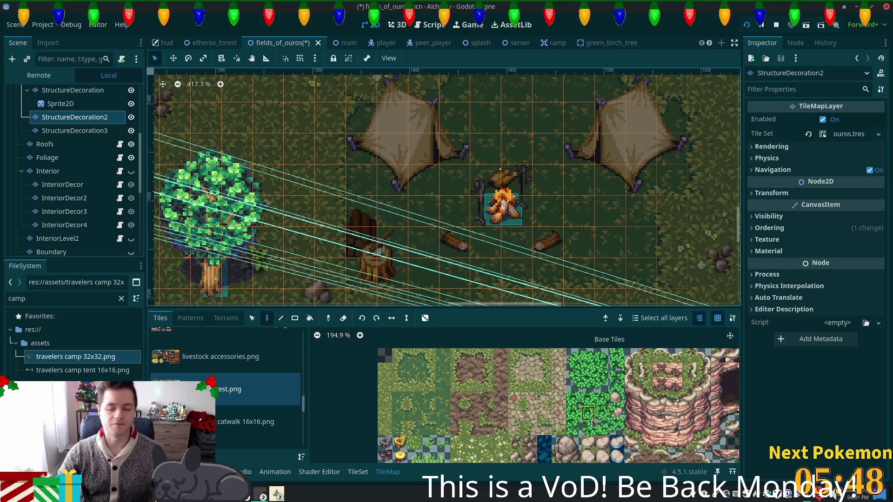
pyautogui.scroll(-3, 569, 395)
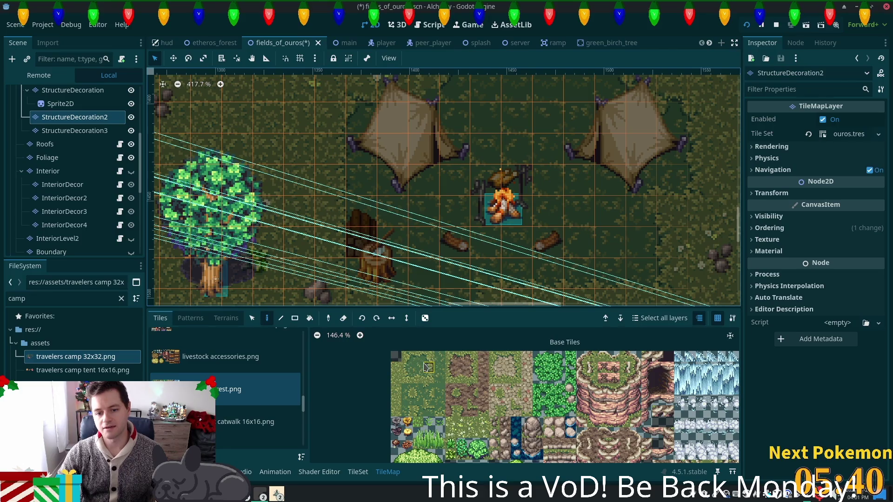
pyautogui.scroll(-3, 562, 459)
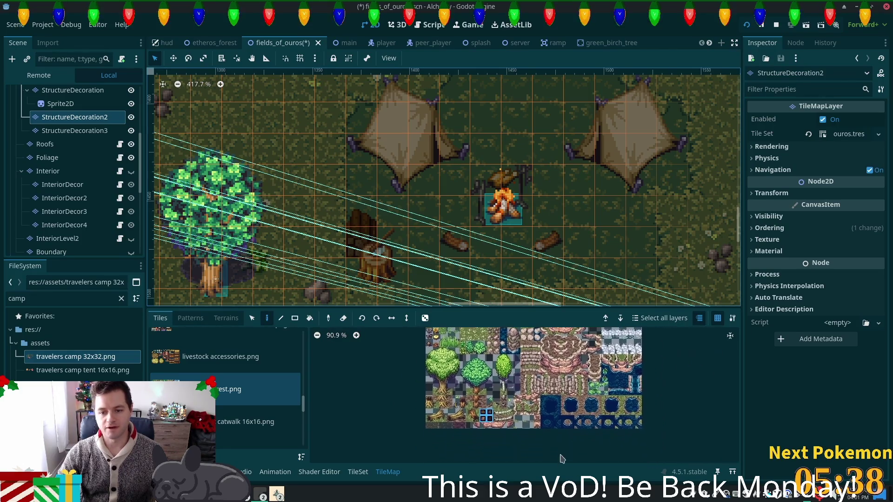
pyautogui.scroll(-1, 562, 458)
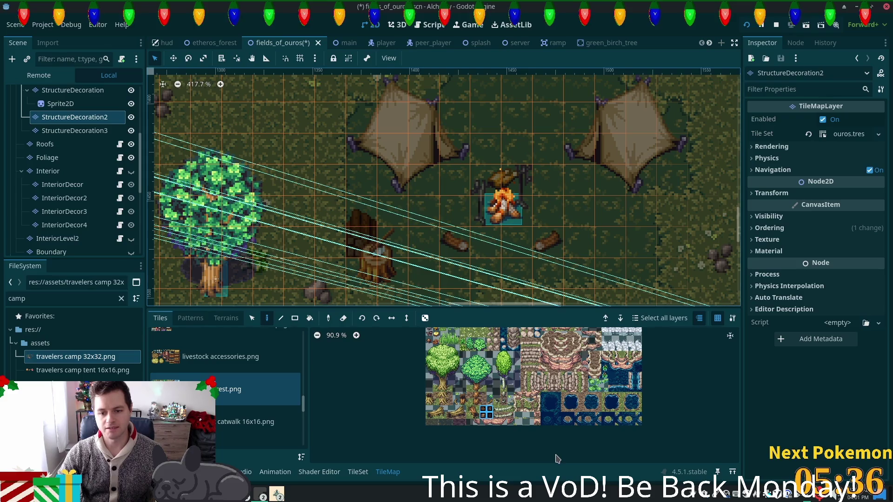
pyautogui.scroll(5, 481, 420)
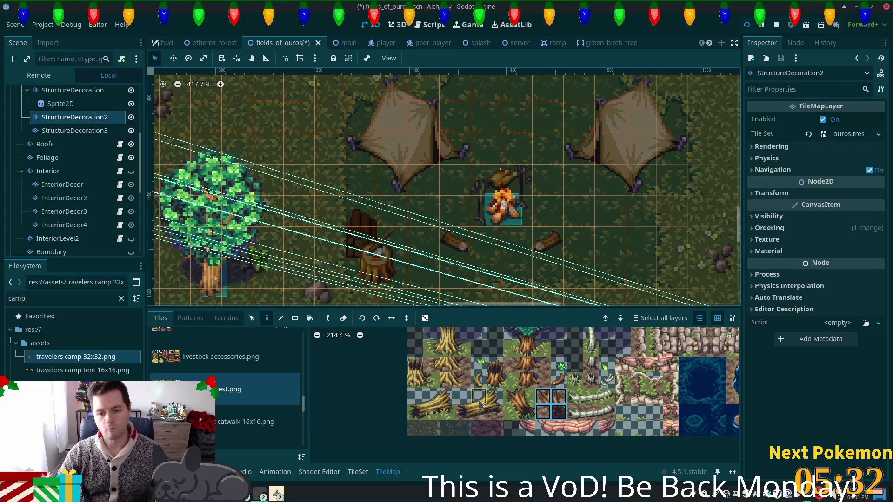
pyautogui.hscroll(2, 462, 383)
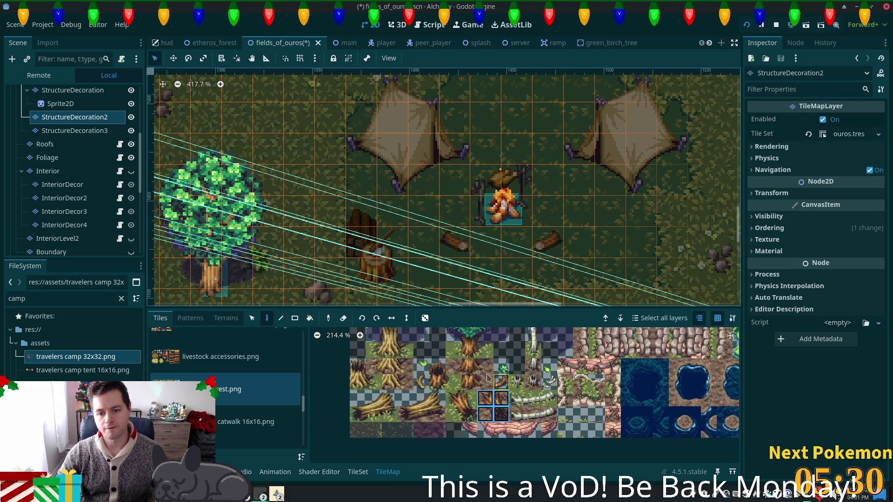
pyautogui.press('F5')
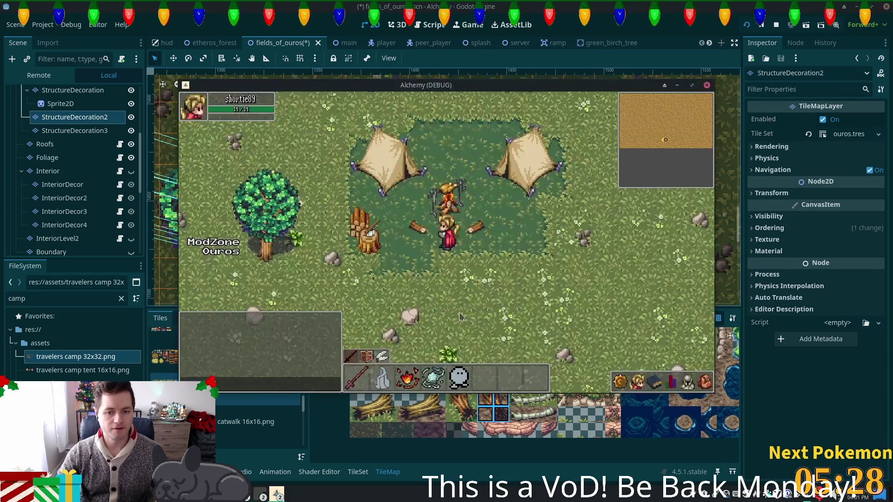
# Walk the player around the tents and down beside the campfire, then stop the game with F8.
pyautogui.press('Down')
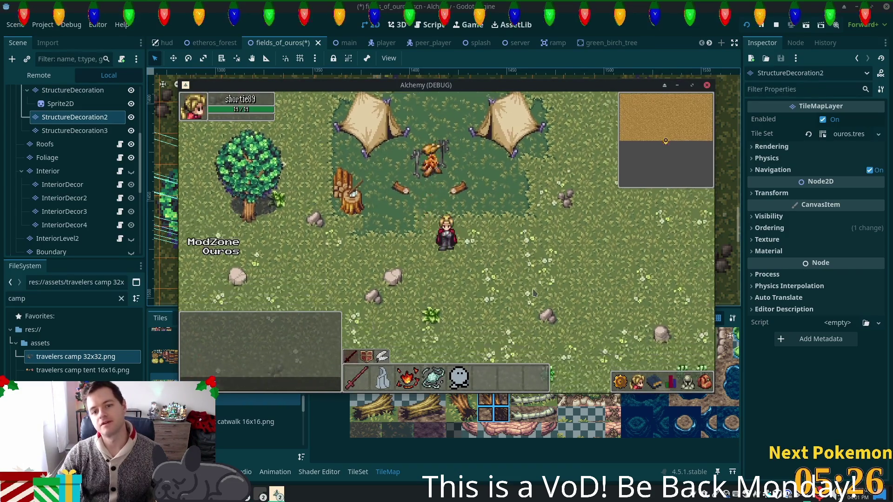
pyautogui.press('Right')
pyautogui.press('Up')
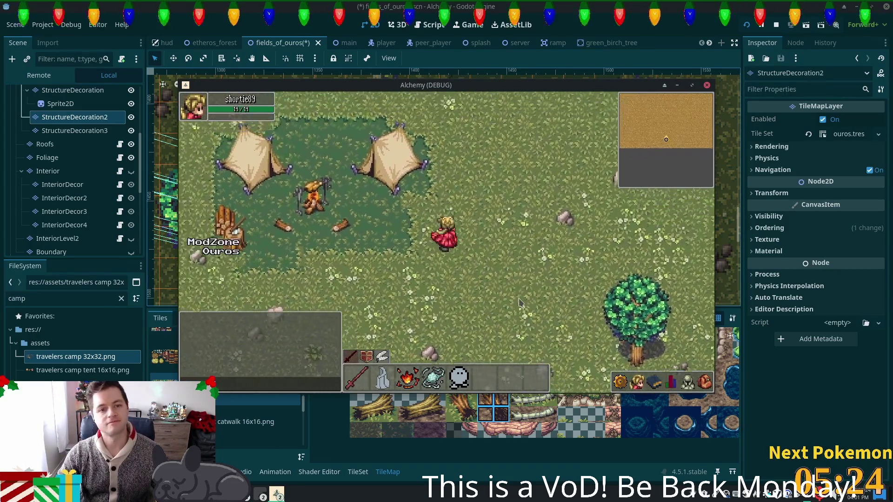
pyautogui.press('Up')
pyautogui.press('Left')
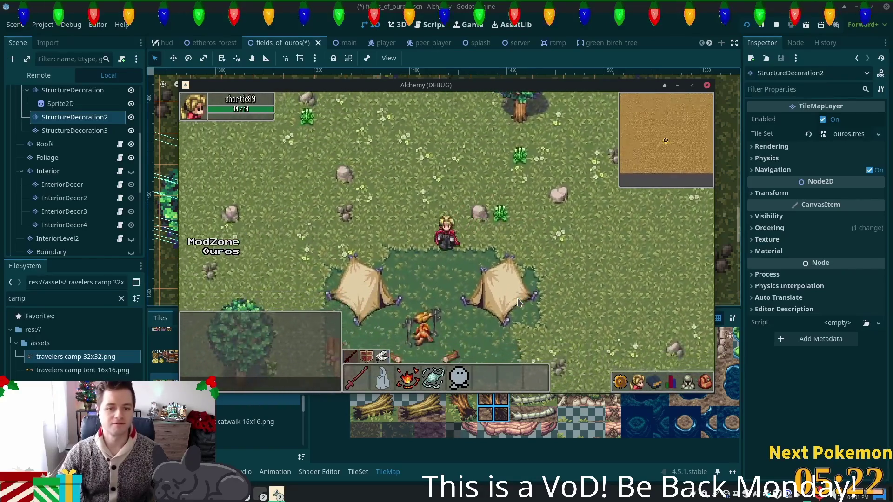
pyautogui.press('Down')
pyautogui.press('Down')
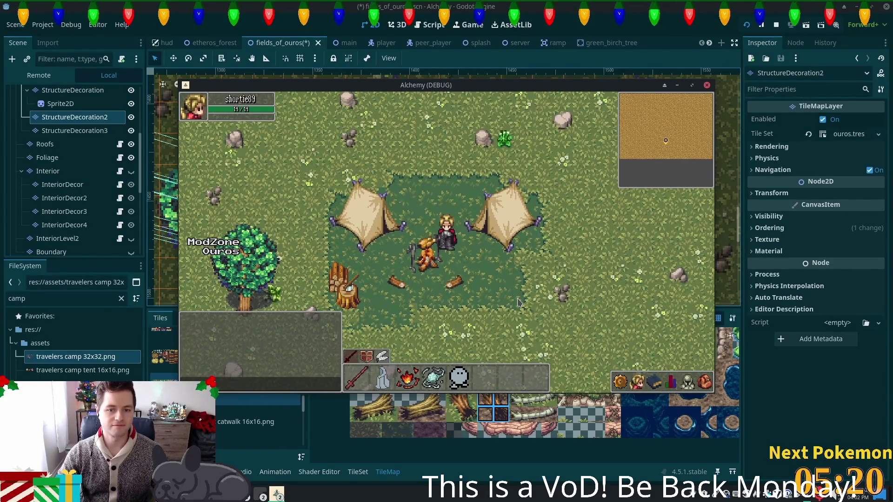
pyautogui.press('Right')
pyautogui.press('Left')
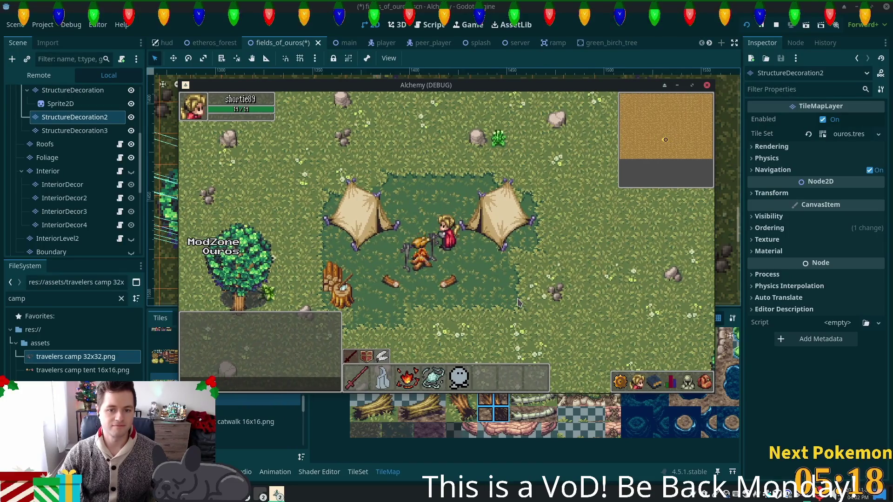
pyautogui.press('Down')
pyautogui.press('Left')
pyautogui.press('Right')
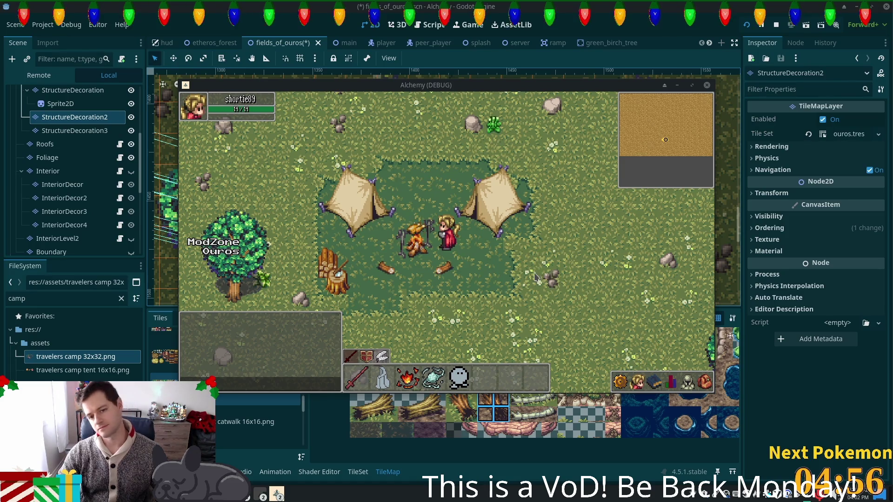
pyautogui.press('F8')
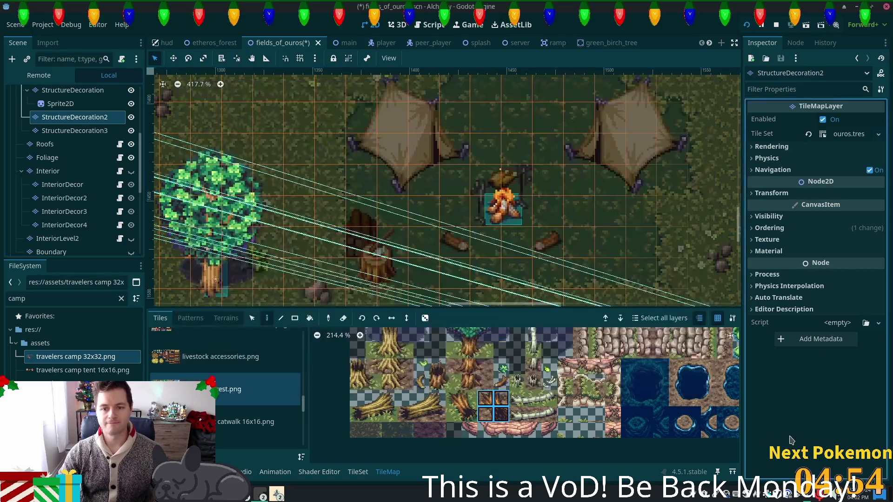
# Expand the Trees node in the Scene dock and select the last GreenMapleTree node beside the camp.
pyautogui.scroll(-2, 399, 206)
pyautogui.scroll(-2, 398, 206)
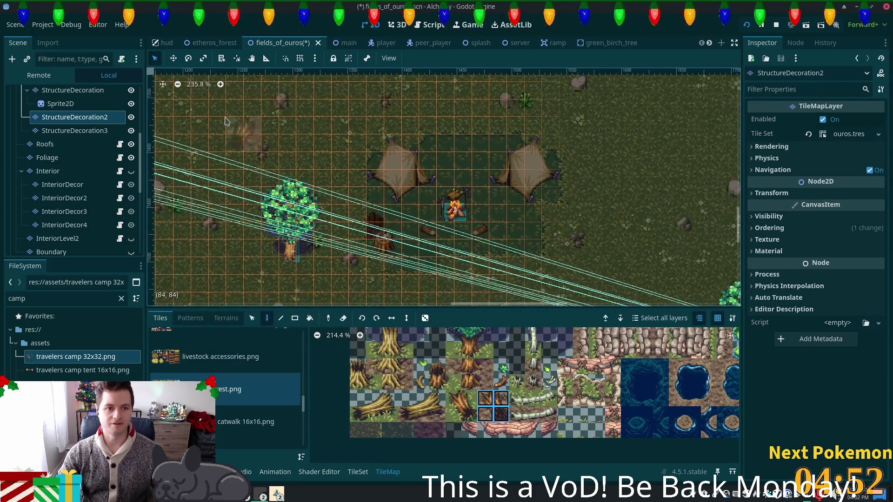
pyautogui.scroll(5, 130, 140)
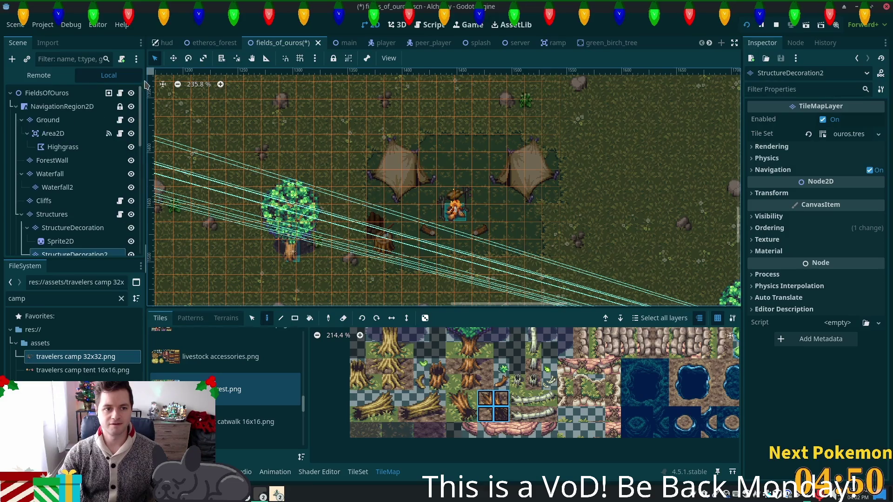
pyautogui.click(52, 93)
pyautogui.moveTo(140, 122); pyautogui.dragTo(140, 230)
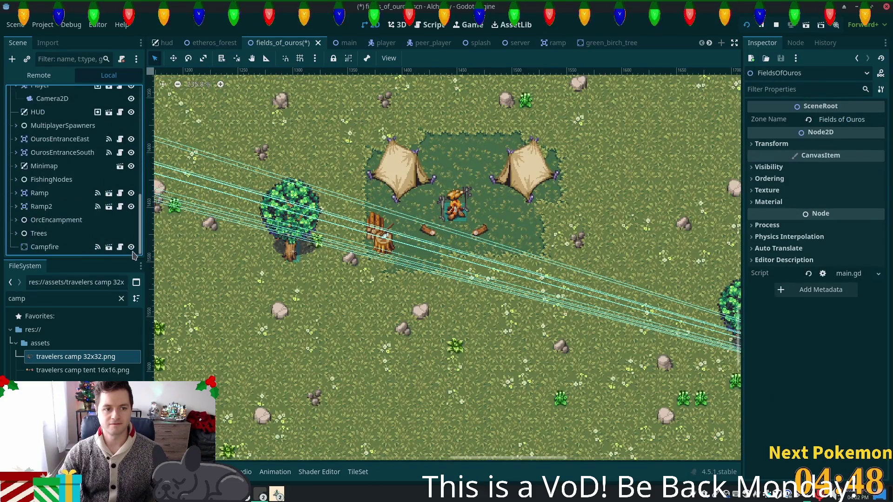
pyautogui.click(27, 234)
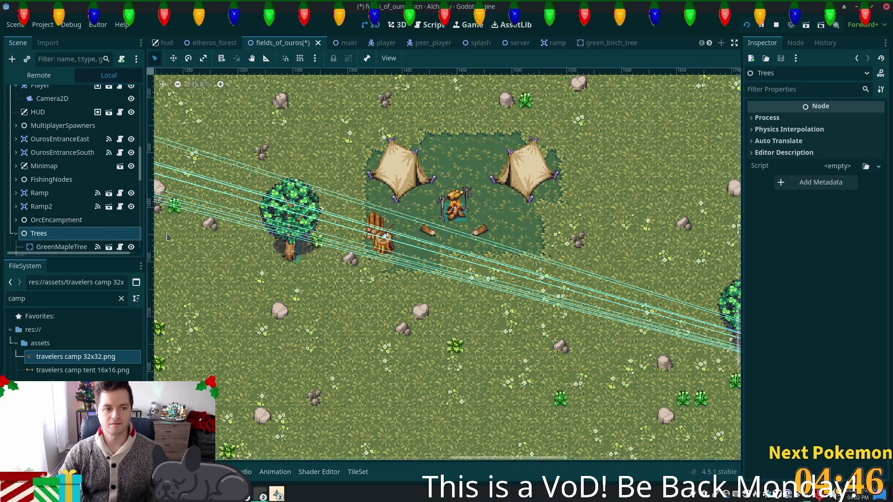
pyautogui.click(290, 250)
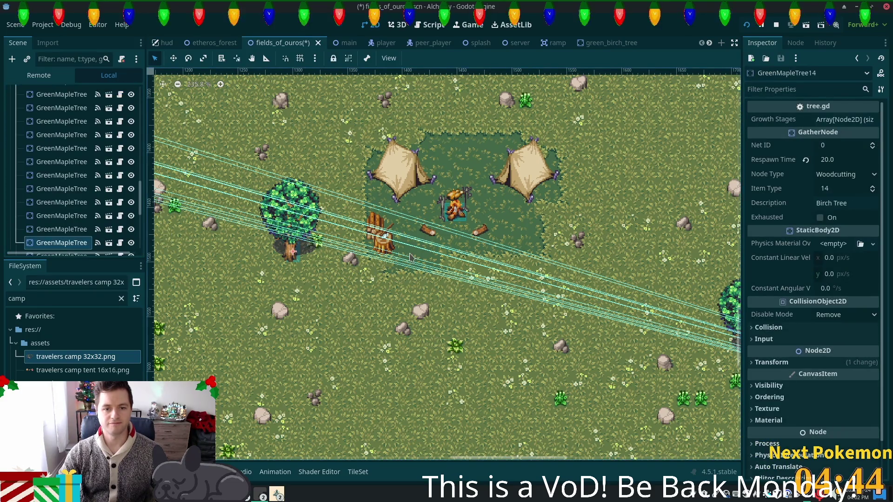
pyautogui.click(291, 251)
pyautogui.click(292, 251)
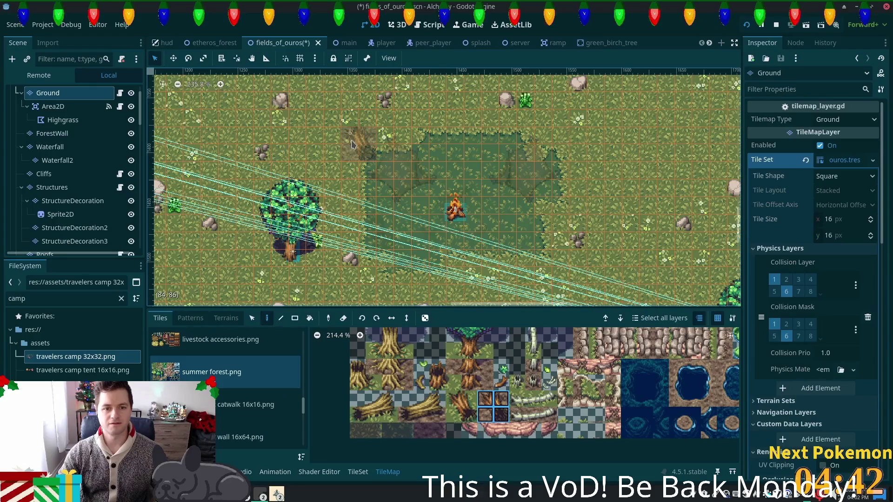
pyautogui.scroll(-10, 70, 209)
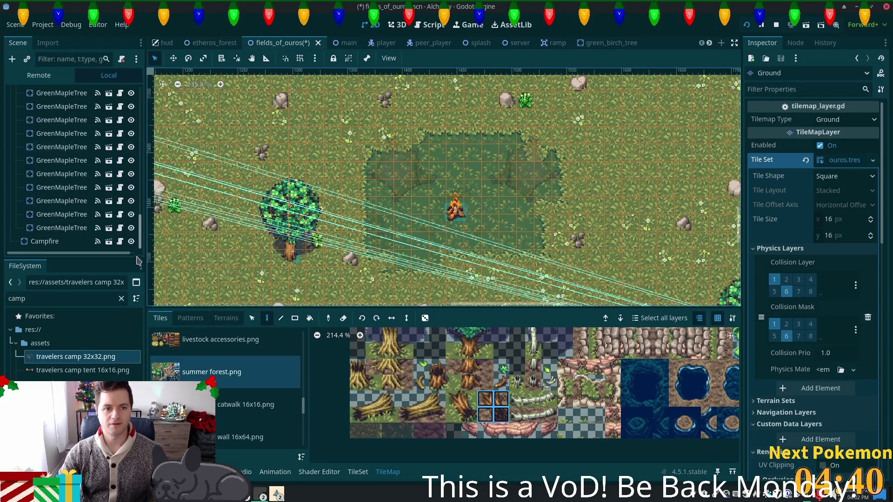
pyautogui.click(66, 231)
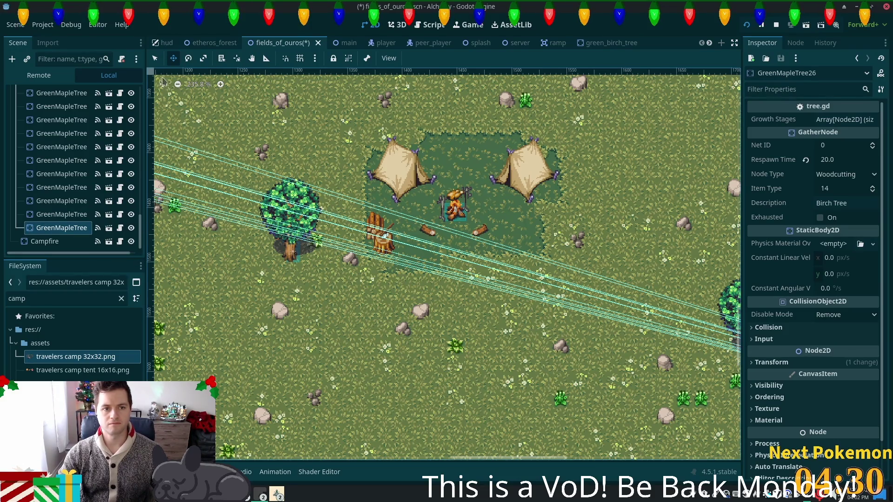
# Shift the maple tree slightly down-right and place a duplicate above the left tent.
pyautogui.click(163, 82)
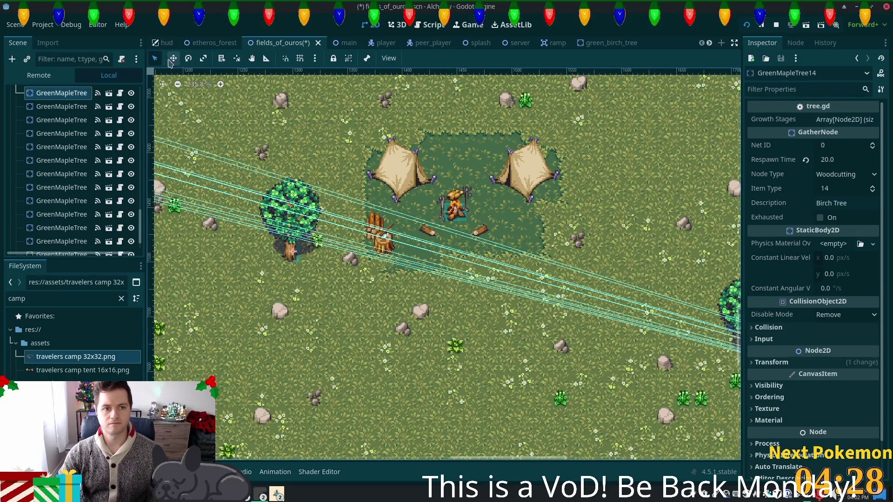
pyautogui.click(172, 59)
pyautogui.moveTo(203, 154)
pyautogui.mouseDown()
pyautogui.moveTo(282, 133)
pyautogui.moveTo(225, 172)
pyautogui.moveTo(195, 175)
pyautogui.moveTo(234, 147)
pyautogui.moveTo(231, 158)
pyautogui.mouseUp()
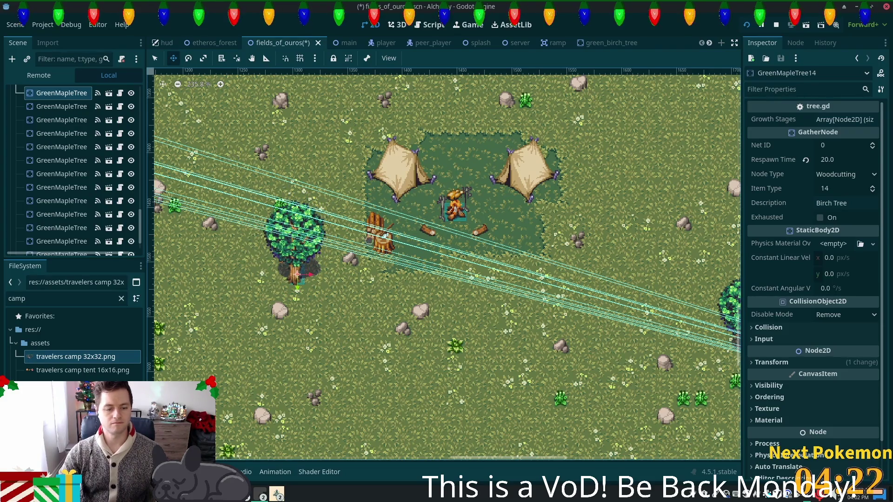
pyautogui.hotkey('ctrl', 'd')
pyautogui.moveTo(335, 187)
pyautogui.mouseDown()
pyautogui.moveTo(335, 121)
pyautogui.moveTo(373, 70)
pyautogui.mouseUp()
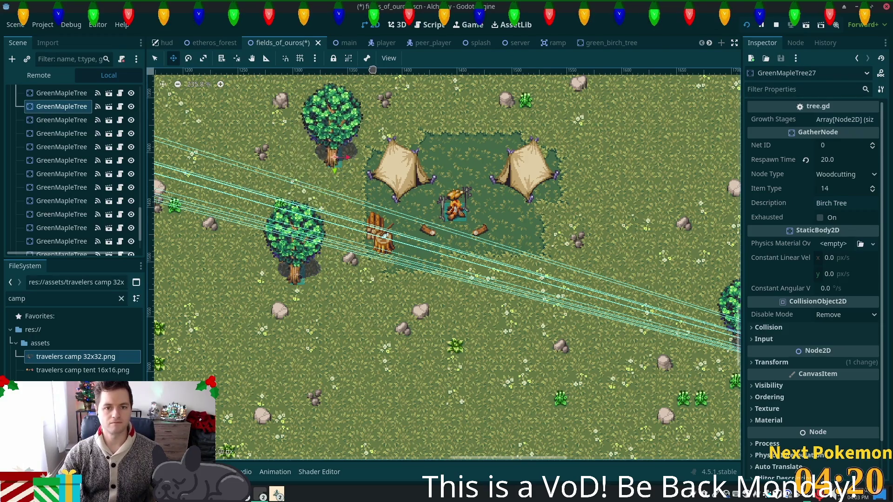
# Add two more maple tree copies above and right of the camp, then save the scene.
pyautogui.hscroll(5, 389, 192)
pyautogui.scroll(2, 390, 191)
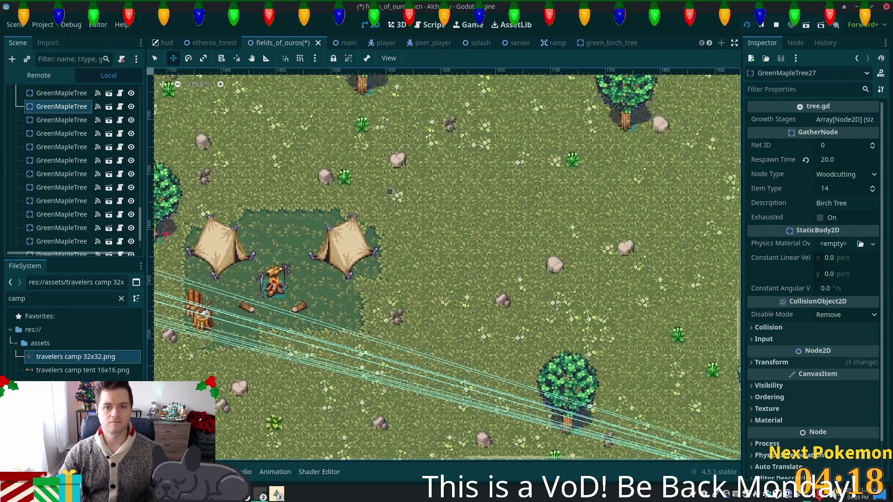
pyautogui.hotkey('ctrl', 'd')
pyautogui.moveTo(283, 208); pyautogui.dragTo(442, 151)
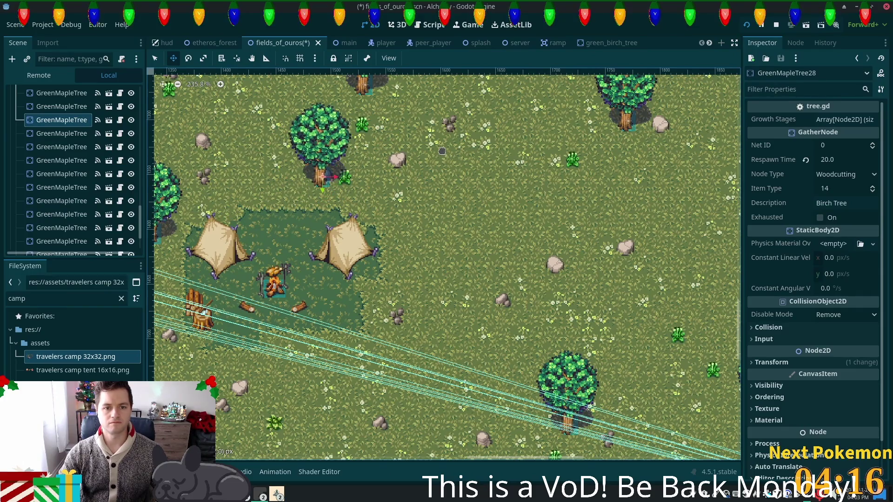
pyautogui.hotkey('ctrl', 'd')
pyautogui.moveTo(279, 255)
pyautogui.mouseDown()
pyautogui.moveTo(393, 275)
pyautogui.moveTo(465, 336)
pyautogui.moveTo(642, 229)
pyautogui.moveTo(620, 289)
pyautogui.mouseUp()
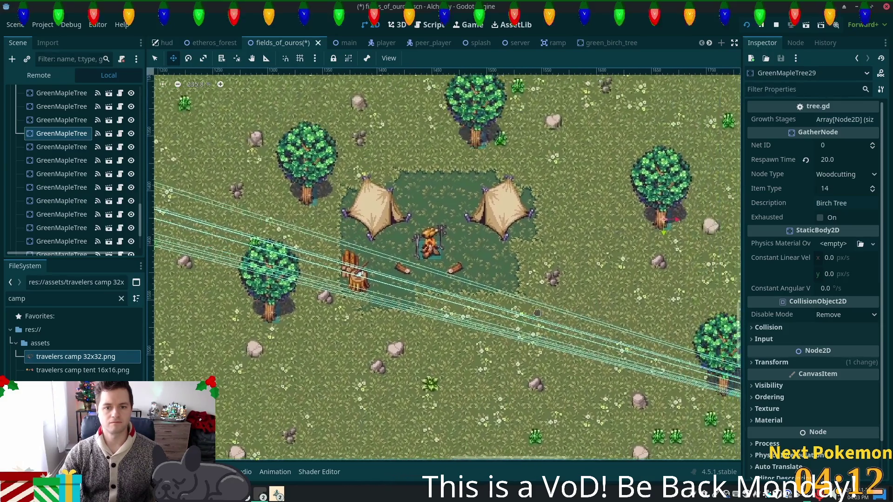
pyautogui.hotkey('ctrl', 's')
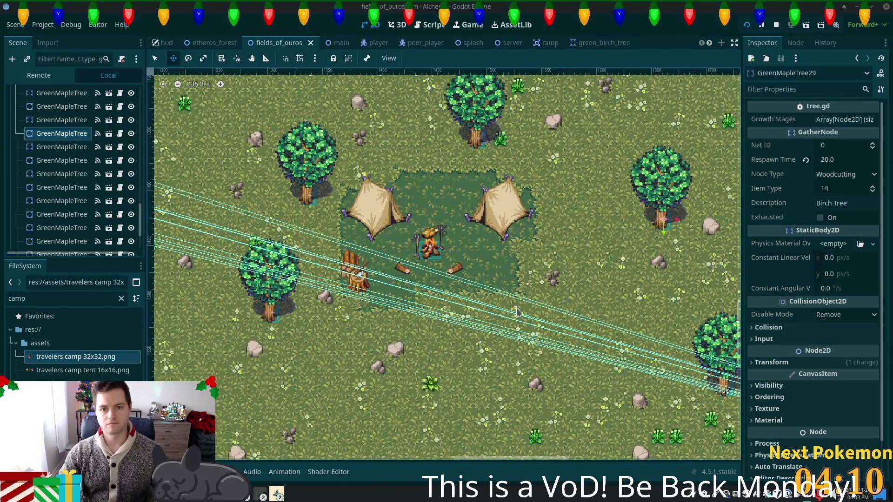
# Bring the first Alchemy game window forward and walk its player across the map and back to the camp.
pyautogui.click(277, 494)
pyautogui.click(330, 427)
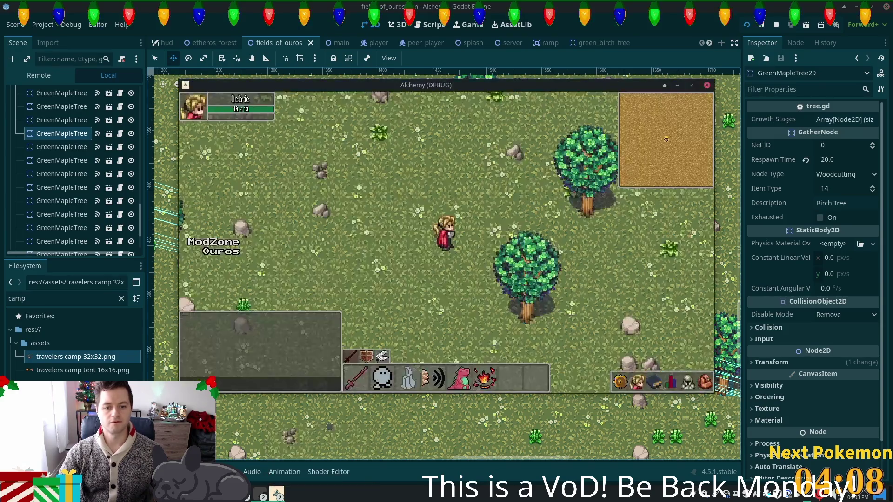
pyautogui.press('d')
pyautogui.press('d')
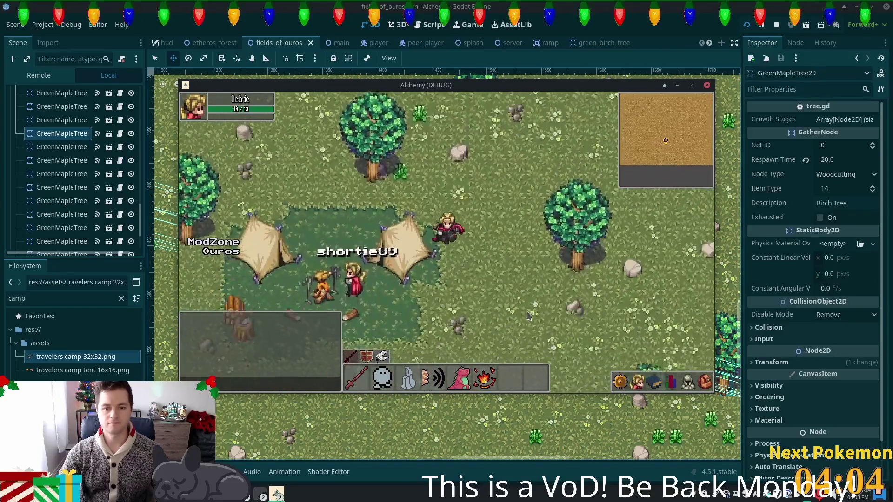
pyautogui.press('s')
pyautogui.press('a')
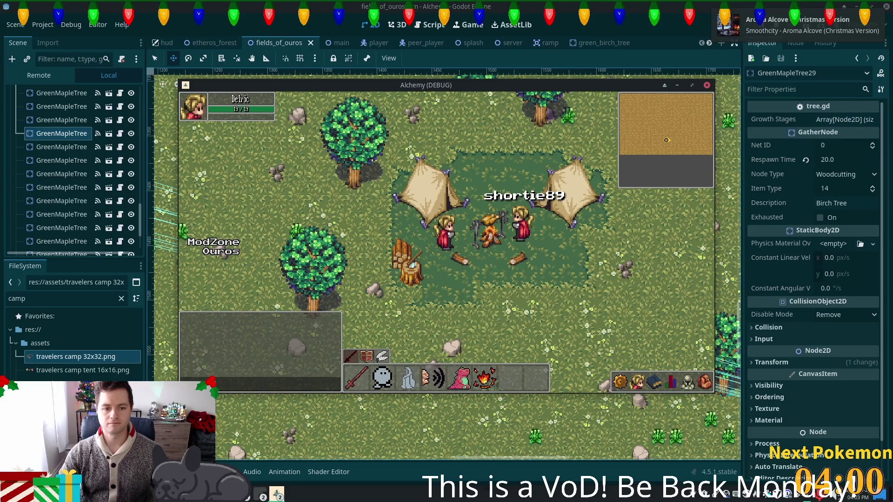
# Place the first game window on the left and the second player's window beside it.
pyautogui.moveTo(384, 150); pyautogui.dragTo(245, 165)
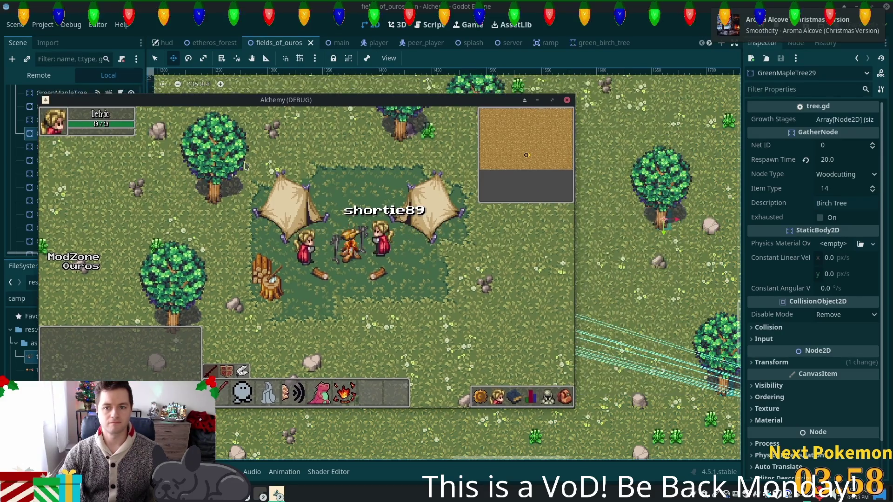
pyautogui.click(279, 494)
pyautogui.click(297, 460)
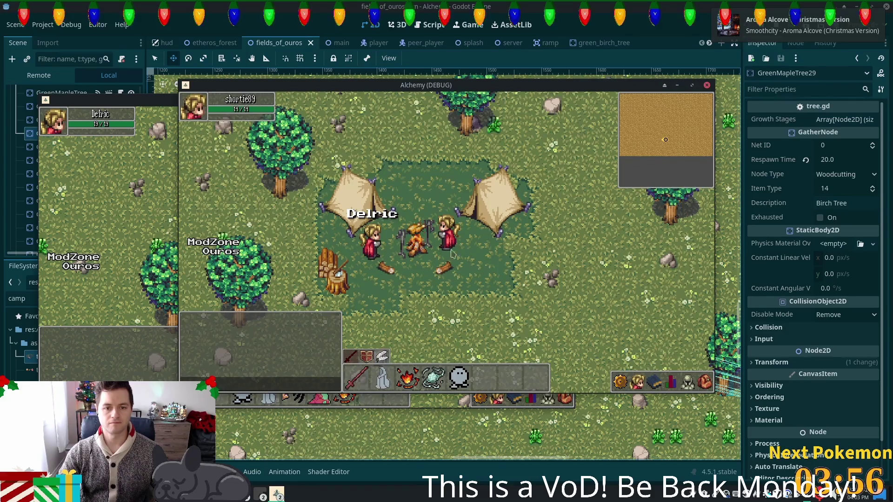
pyautogui.moveTo(477, 89); pyautogui.dragTo(491, 107)
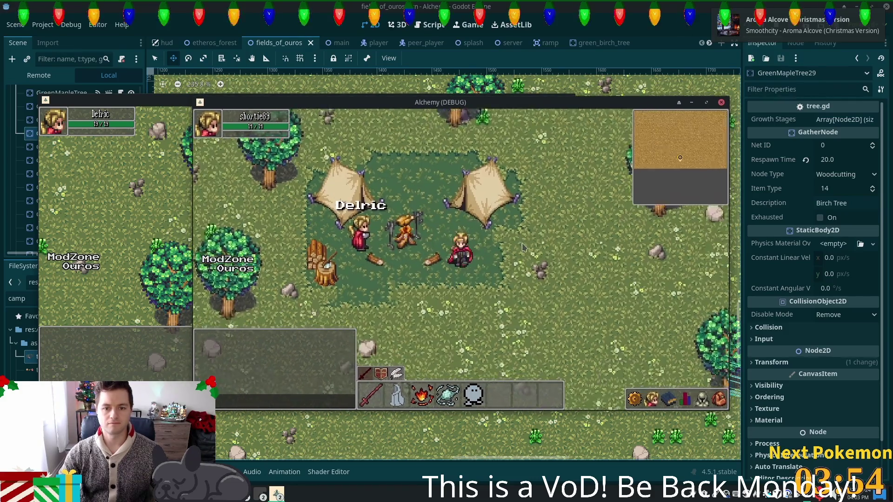
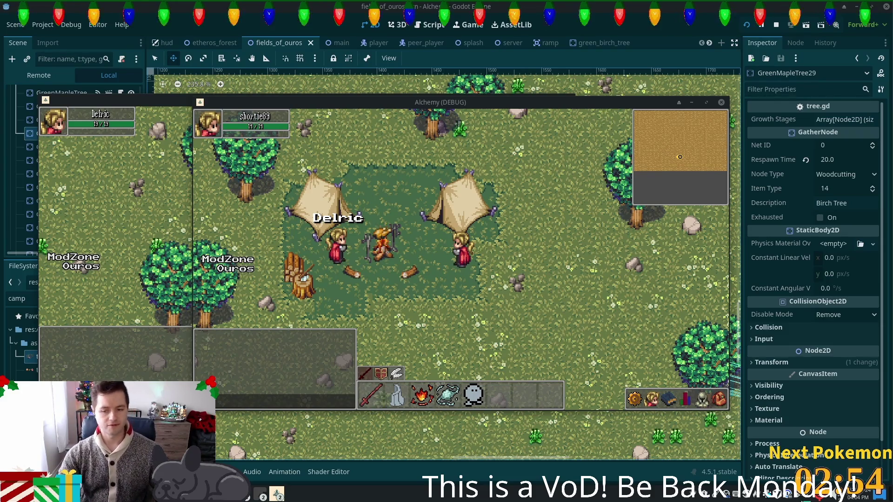
# Copy a 1148x649 Flameshot capture of the game window, showing the camp and its two tents, to the clipboard.
pyautogui.press('Print')
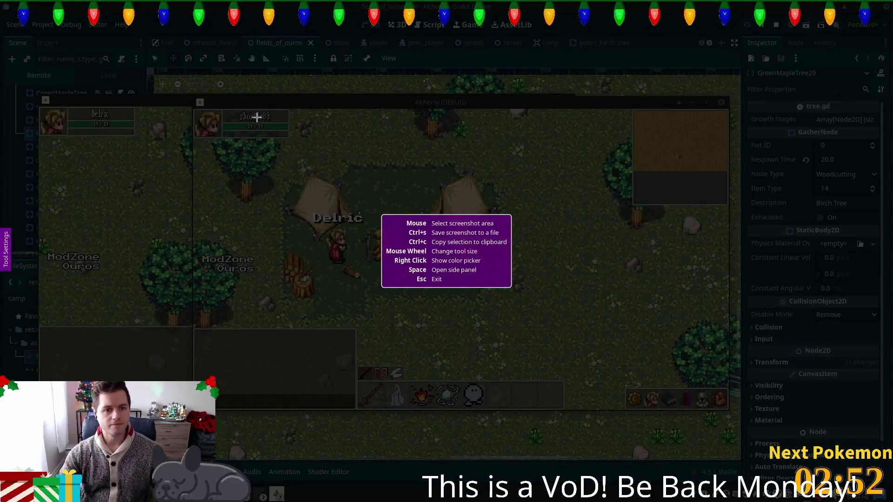
pyautogui.moveTo(194, 109)
pyautogui.mouseDown()
pyautogui.moveTo(633, 369)
pyautogui.moveTo(728, 410)
pyautogui.mouseUp()
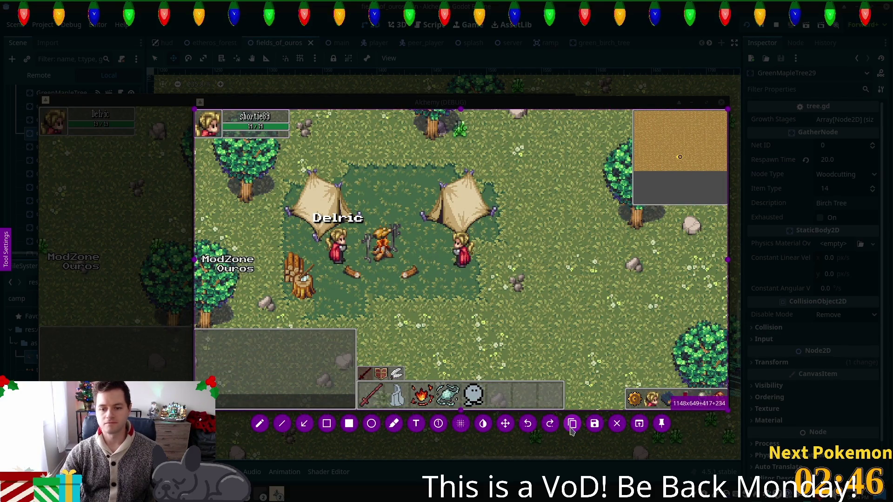
pyautogui.click(572, 423)
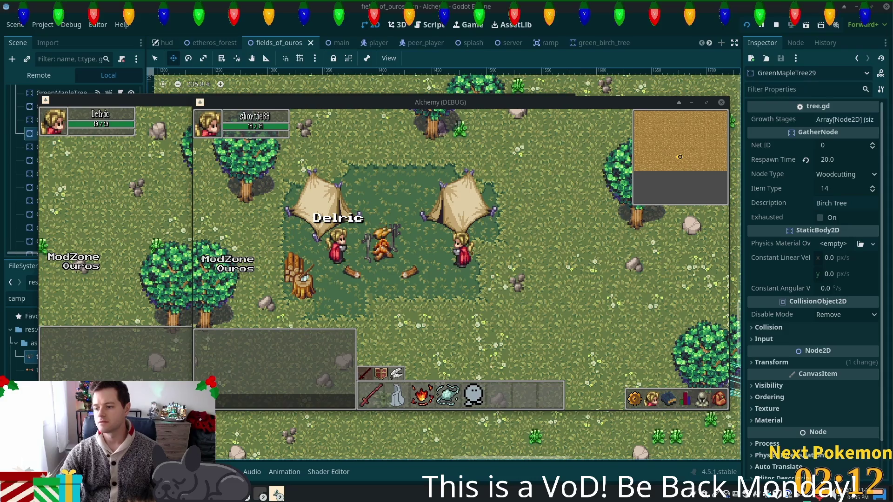
# Walk the character west past the rock into the darker clearing with the goblin.
pyautogui.press('a')
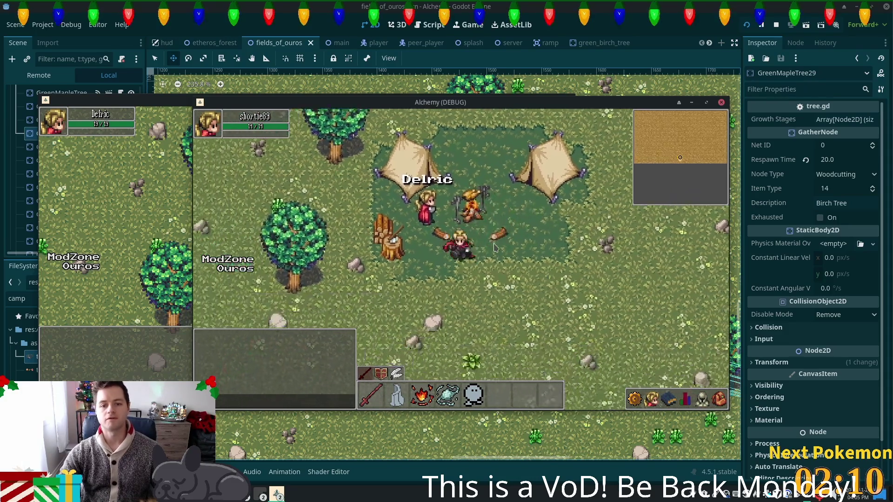
pyautogui.press('a')
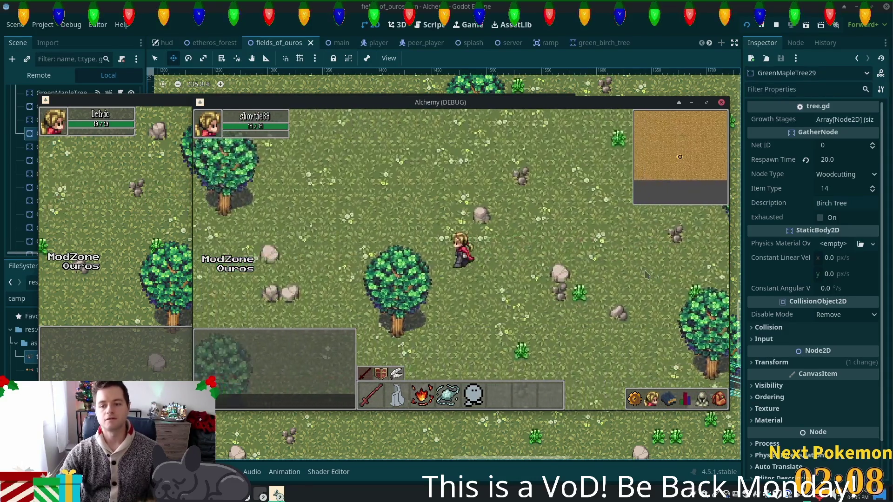
pyautogui.press('a')
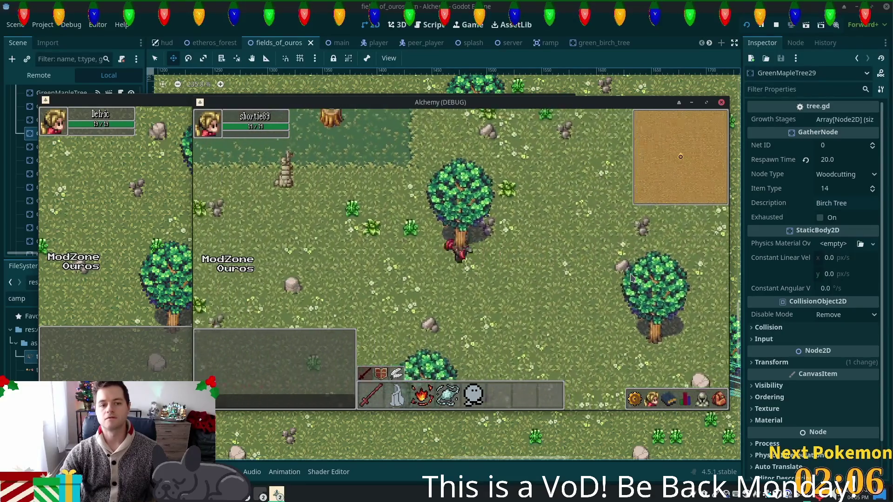
pyautogui.press('a')
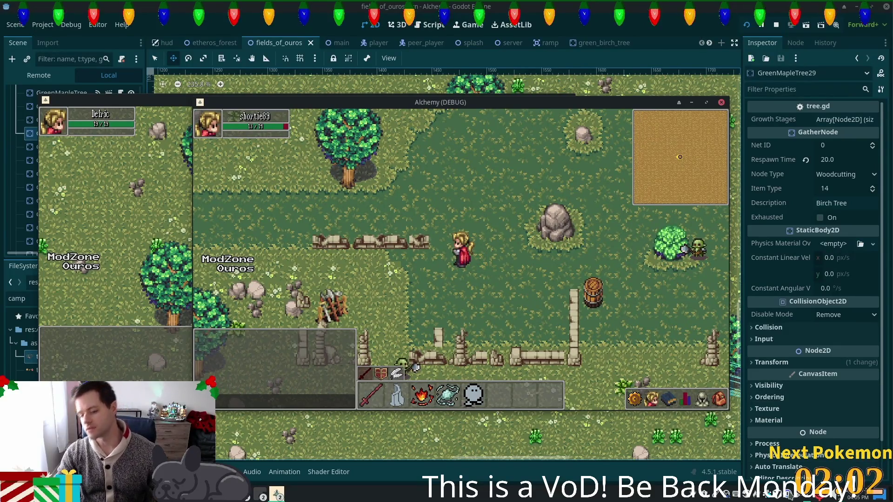
# Copy a 1150x648 Flameshot capture of the game view to the clipboard.
pyautogui.press('Print')
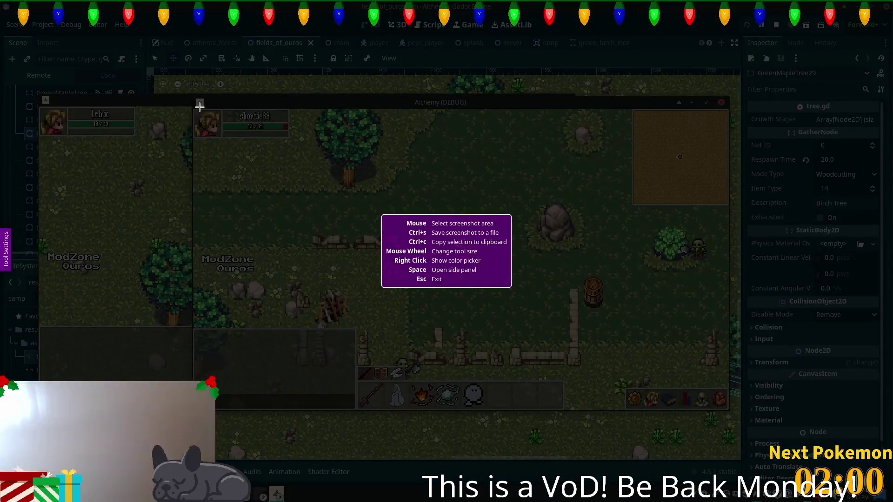
pyautogui.moveTo(194, 108)
pyautogui.mouseDown()
pyautogui.moveTo(540, 243)
pyautogui.moveTo(714, 366)
pyautogui.moveTo(729, 409)
pyautogui.mouseUp()
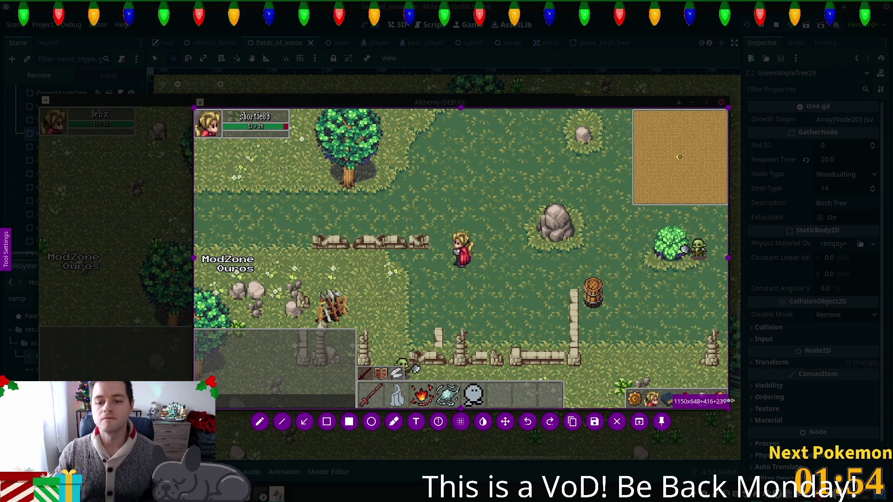
pyautogui.click(571, 421)
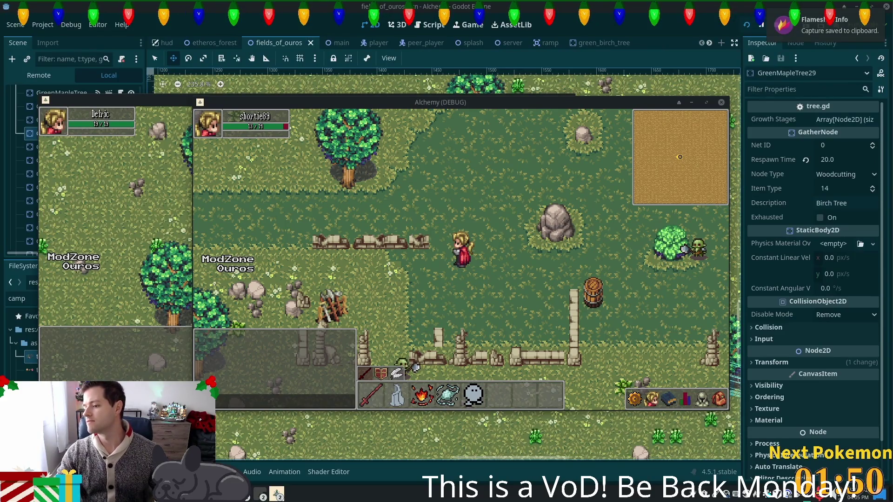
# Walk the character north past the fence and tall grass onto the dirt path.
pyautogui.hotkey('w', 'd')
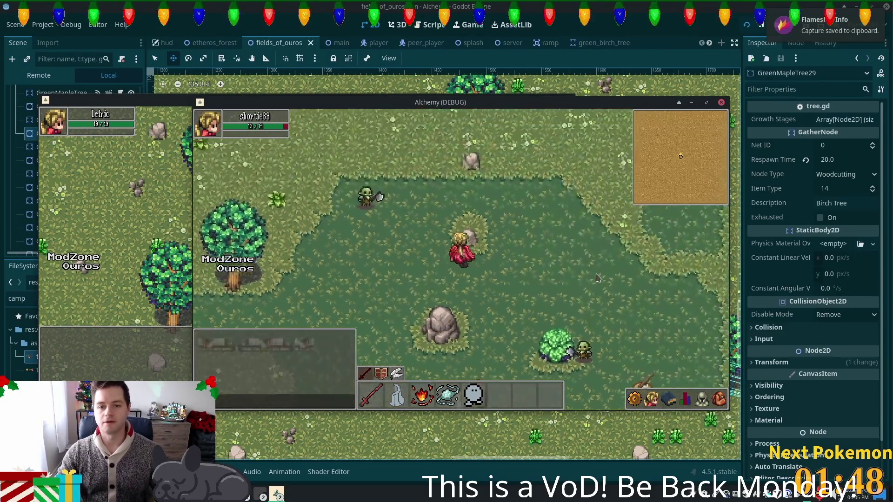
pyautogui.press('w')
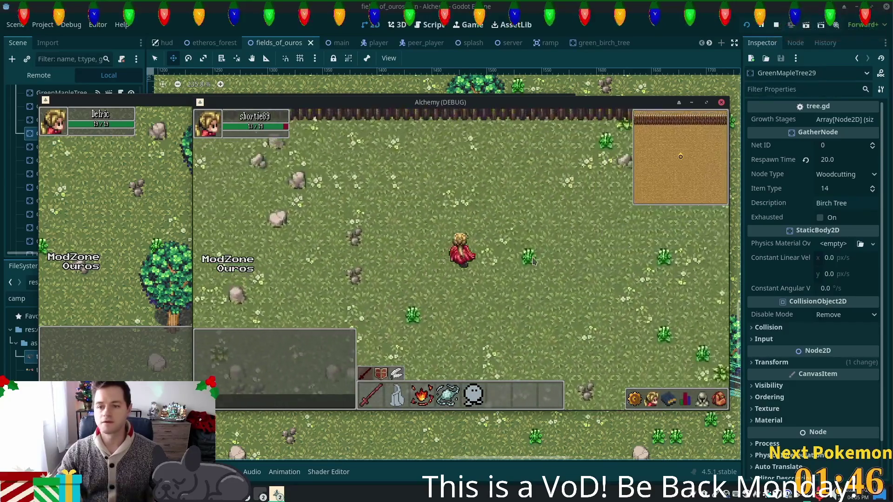
pyautogui.press('w')
pyautogui.press('d')
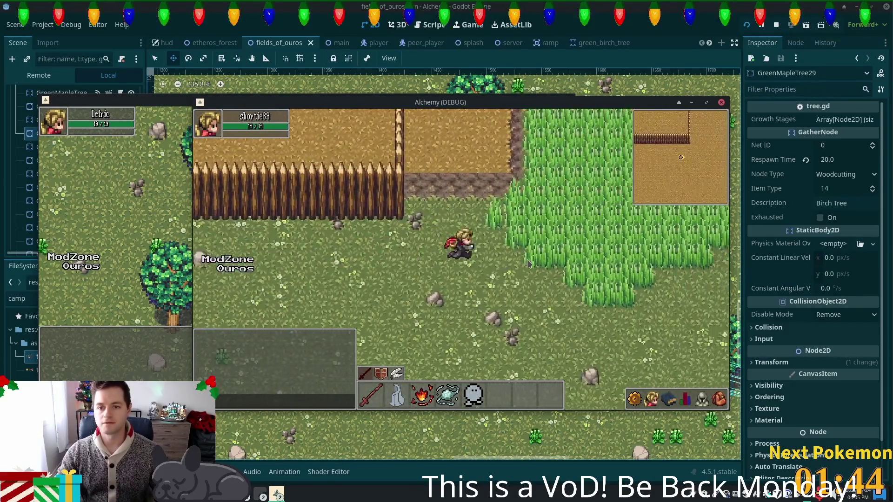
pyautogui.press('w')
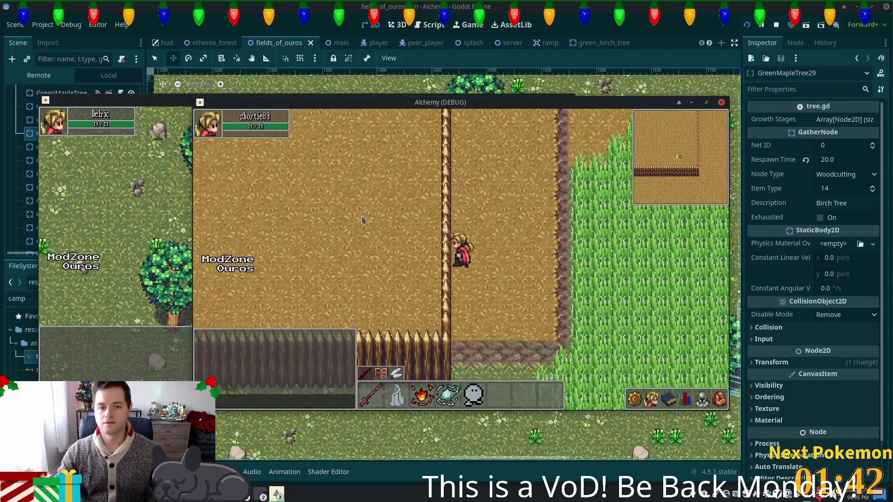
pyautogui.press('d')
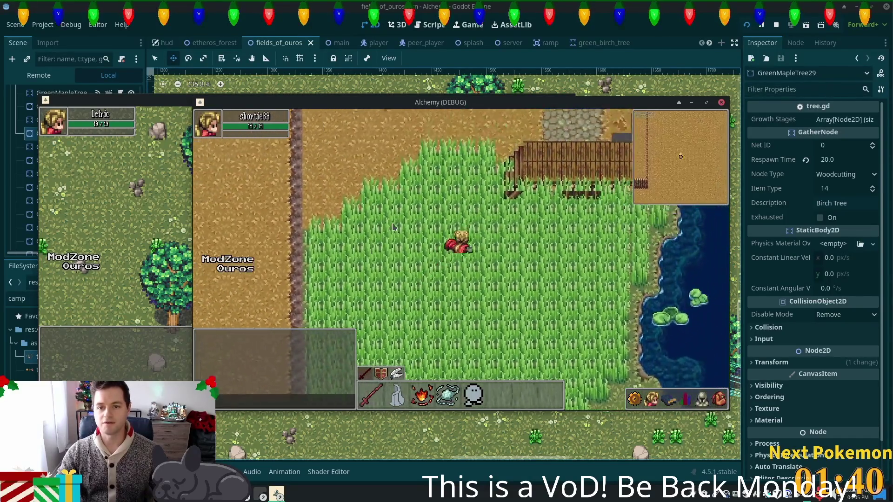
pyautogui.press('w')
pyautogui.press('a')
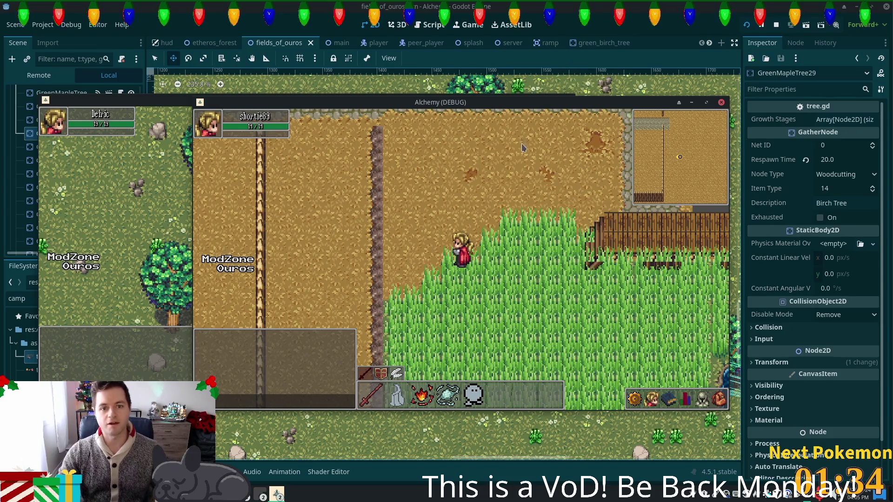
pyautogui.press('w')
pyautogui.press('a')
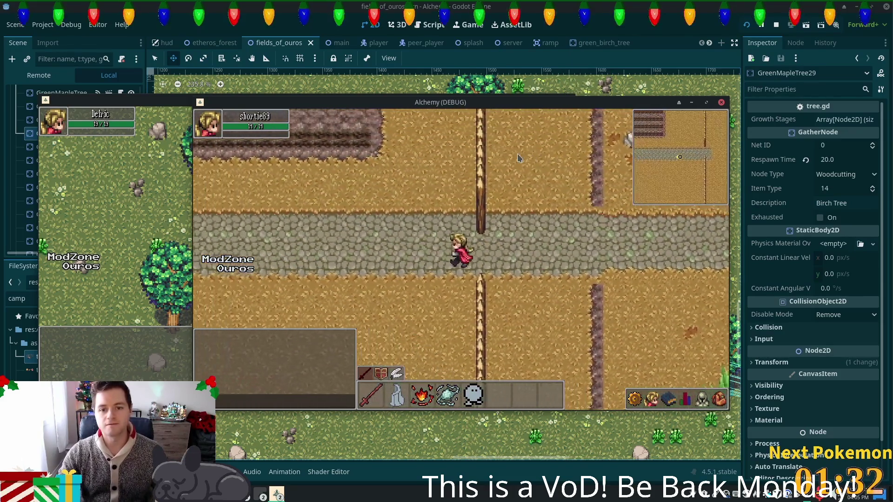
# Walk along the cobblestone path until the Fields of Ouros title appears, then stop the game with F8.
pyautogui.press('a')
pyautogui.press('a')
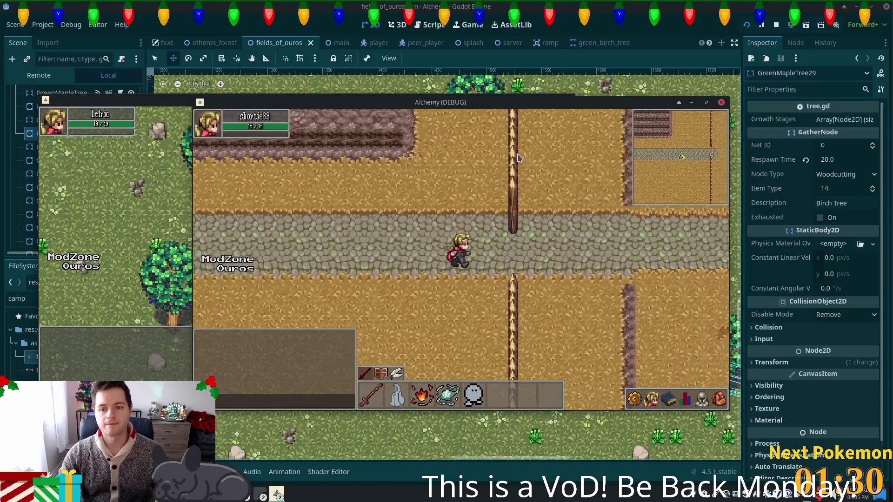
pyautogui.press('d')
pyautogui.press('d')
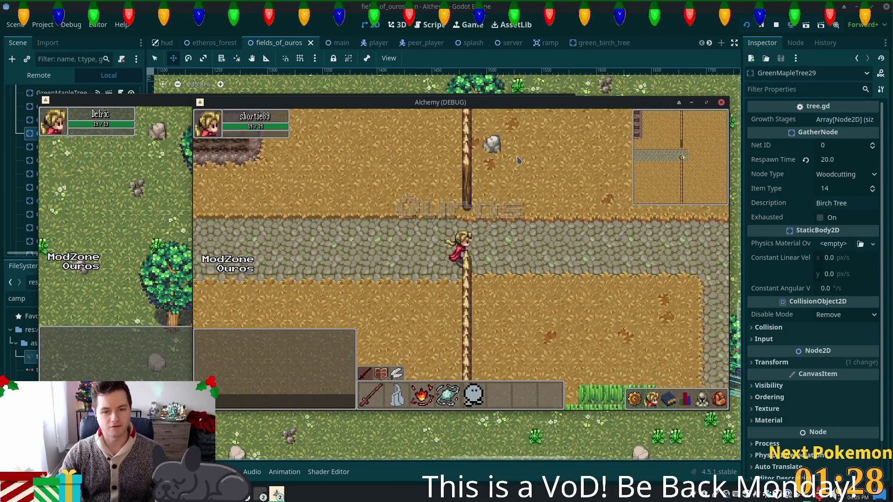
pyautogui.press('d')
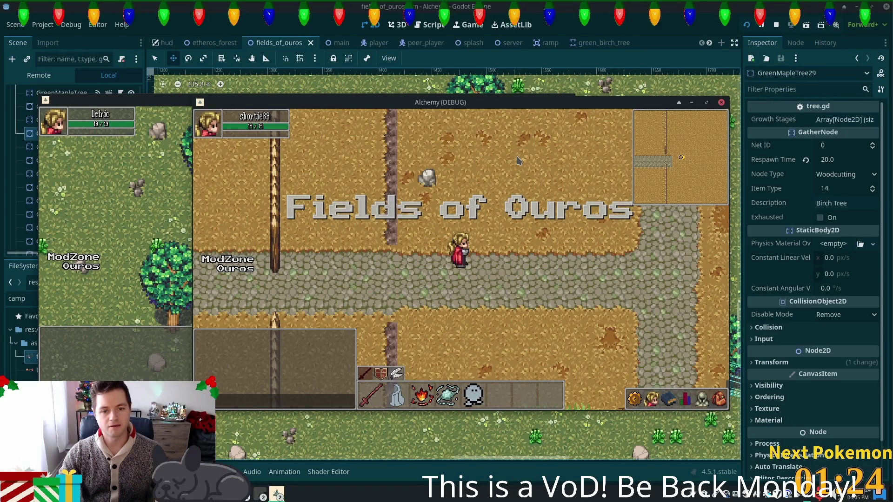
pyautogui.press('a')
pyautogui.press('w')
pyautogui.press('s')
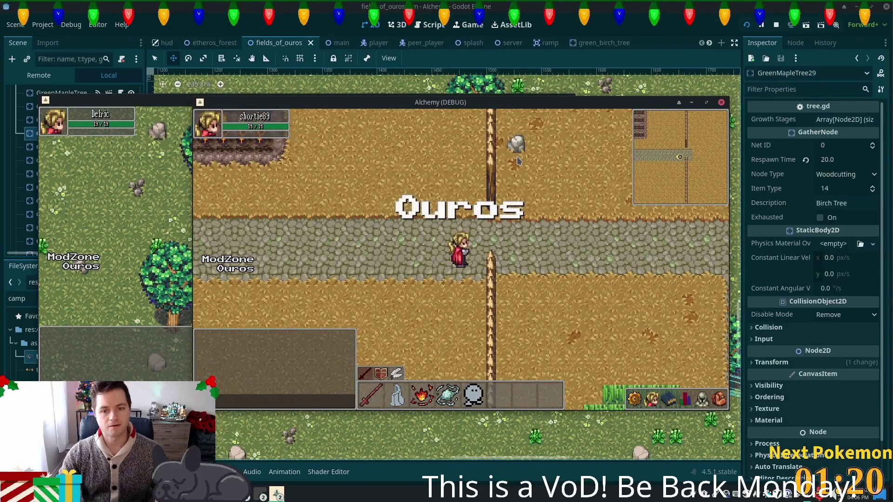
pyautogui.press('d')
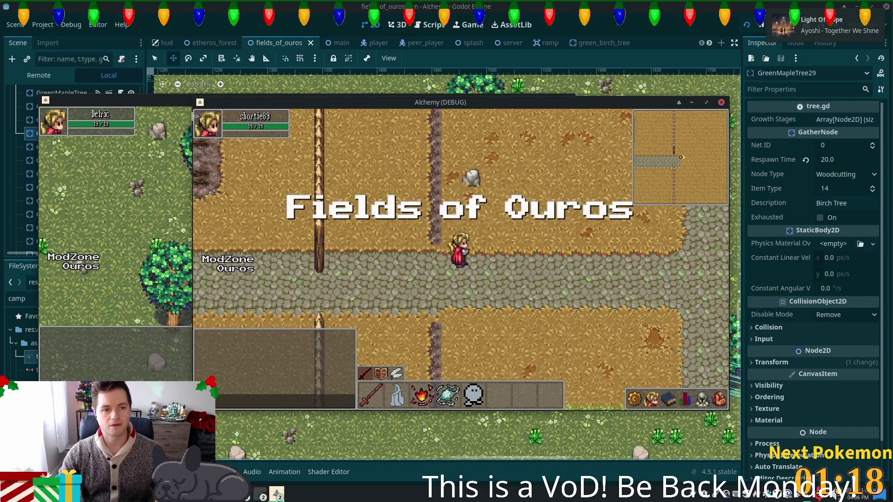
pyautogui.press('F8')
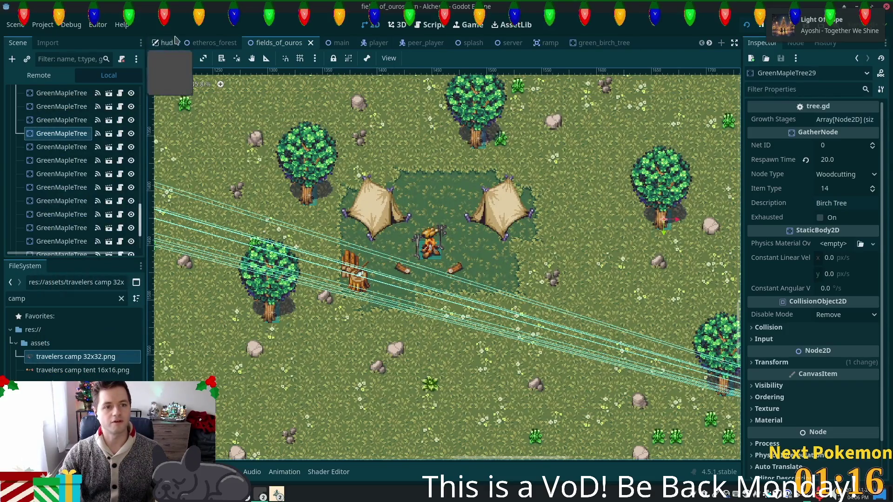
# Select the Structures TileMapLayer of fields_of_ouros, bringing up summer forest.png tiles for painting.
pyautogui.scroll(-2, 547, 143)
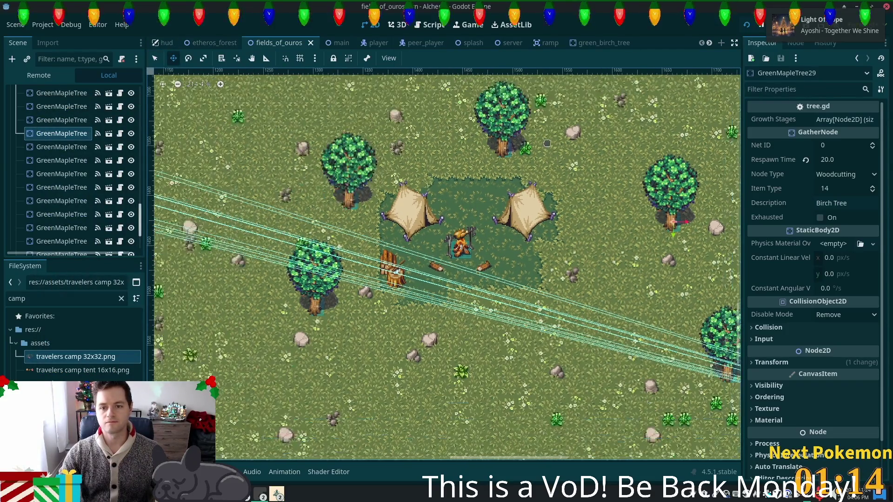
pyautogui.scroll(-5, 547, 144)
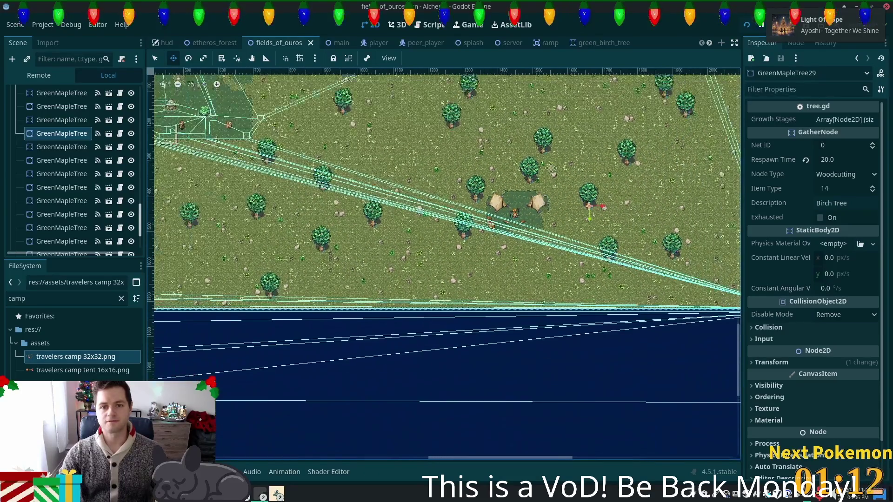
pyautogui.scroll(5, 551, 166)
pyautogui.hscroll(-5, 551, 166)
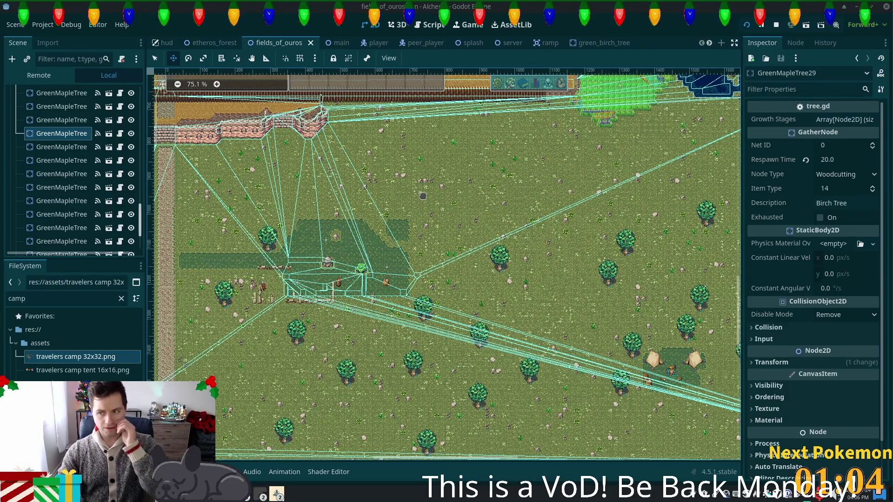
pyautogui.scroll(-1, 445, 194)
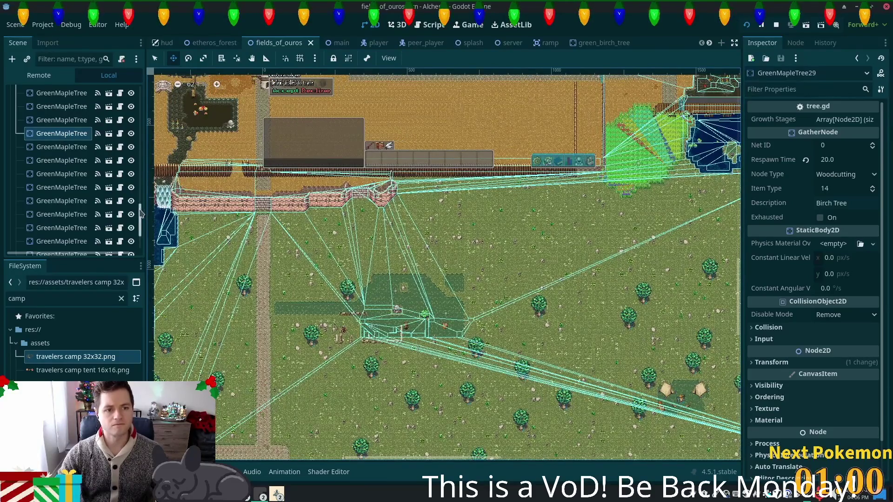
pyautogui.moveTo(142, 214); pyautogui.dragTo(141, 100)
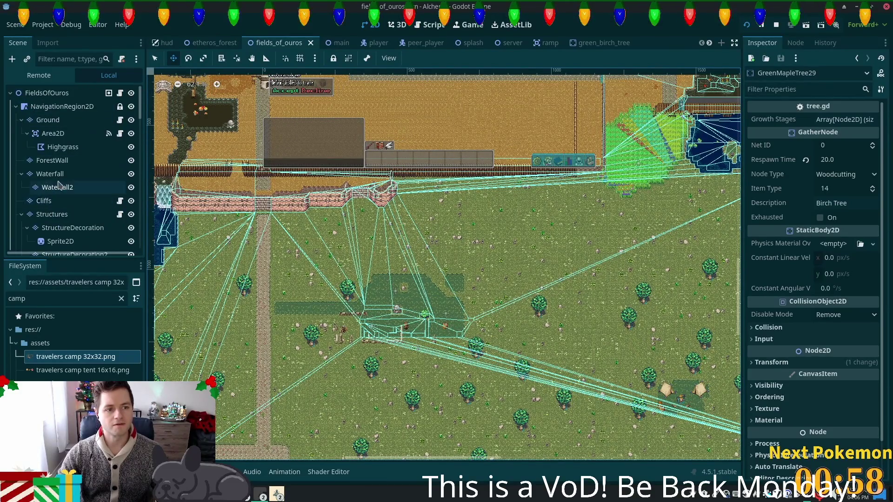
pyautogui.click(56, 215)
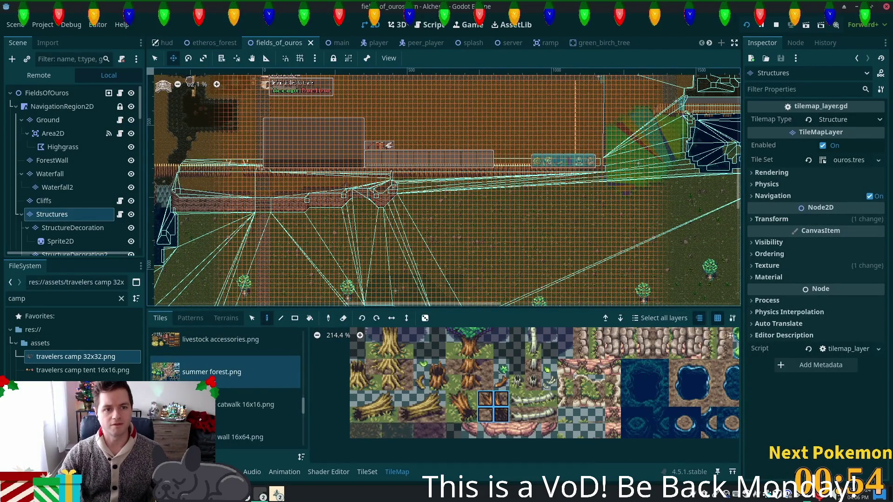
# Reset the Structures layer position to 0, 0 and save the scene.
pyautogui.moveTo(262, 127); pyautogui.dragTo(295, 126)
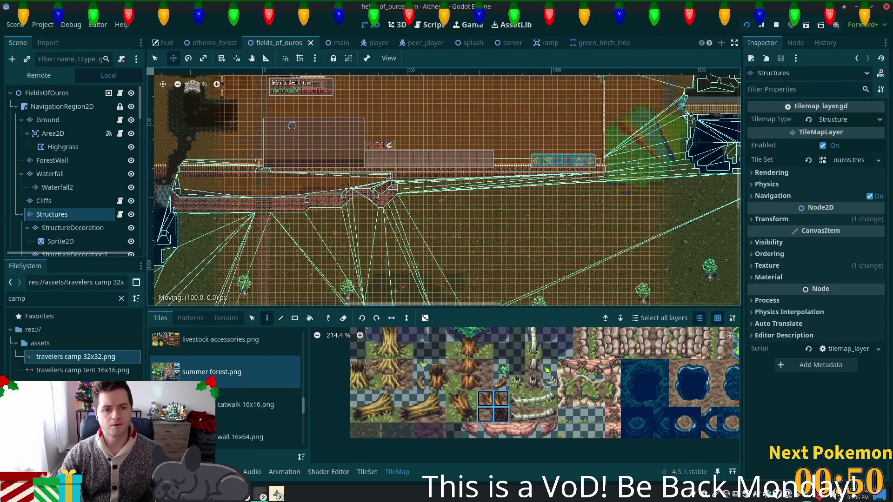
pyautogui.click(771, 219)
pyautogui.click(851, 232)
pyautogui.write('0')
pyautogui.press('Tab')
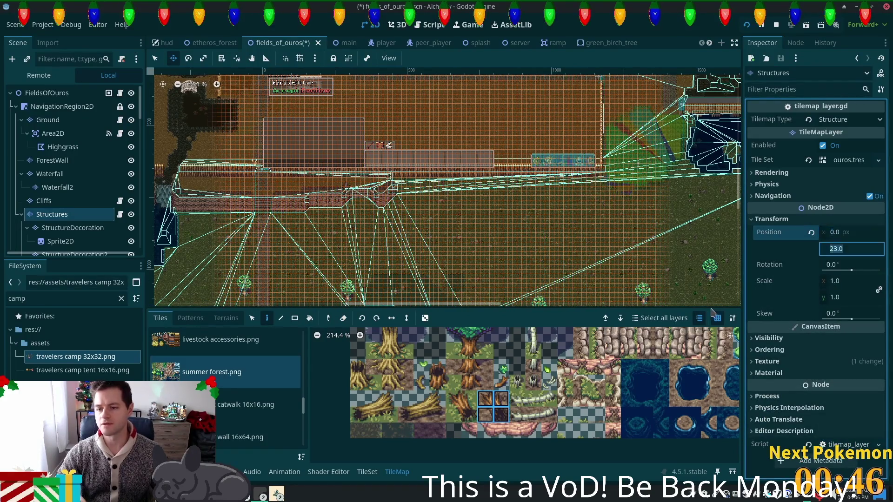
pyautogui.write('0')
pyautogui.press('Tab')
pyautogui.hotkey('ctrl', 's')
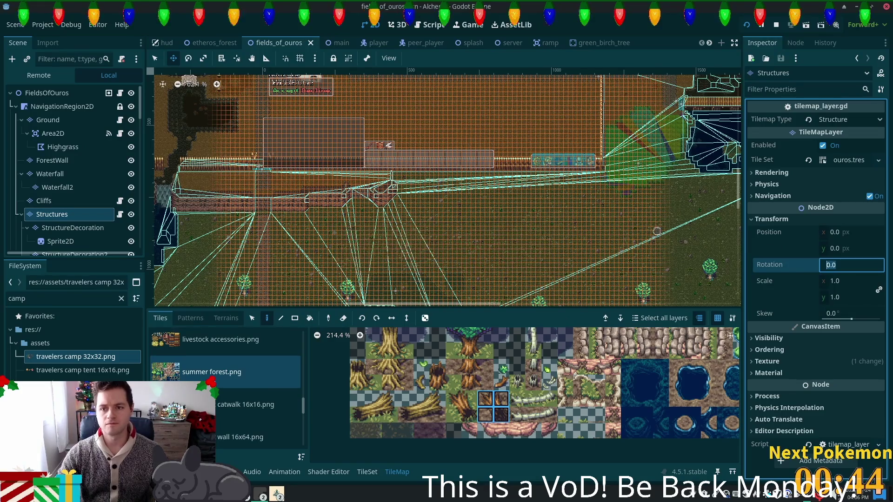
# Inspect the Ground layer, then return to the Structures layer.
pyautogui.click(60, 122)
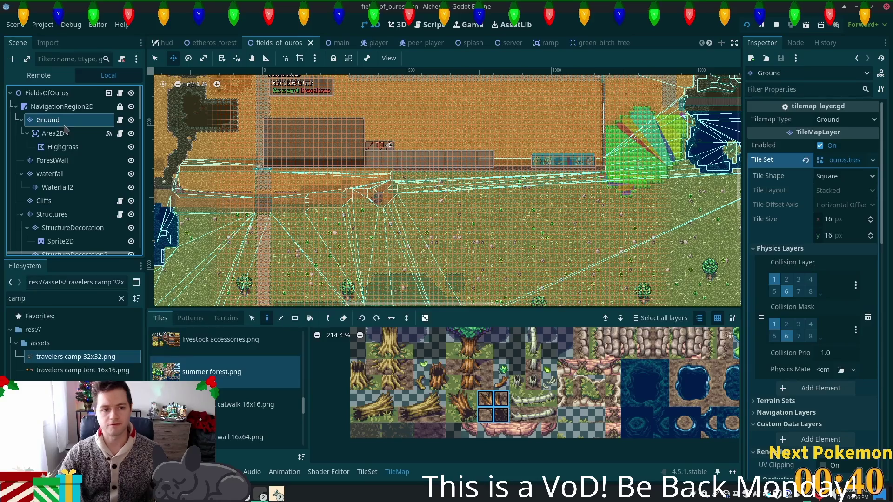
pyautogui.scroll(-5, 844, 297)
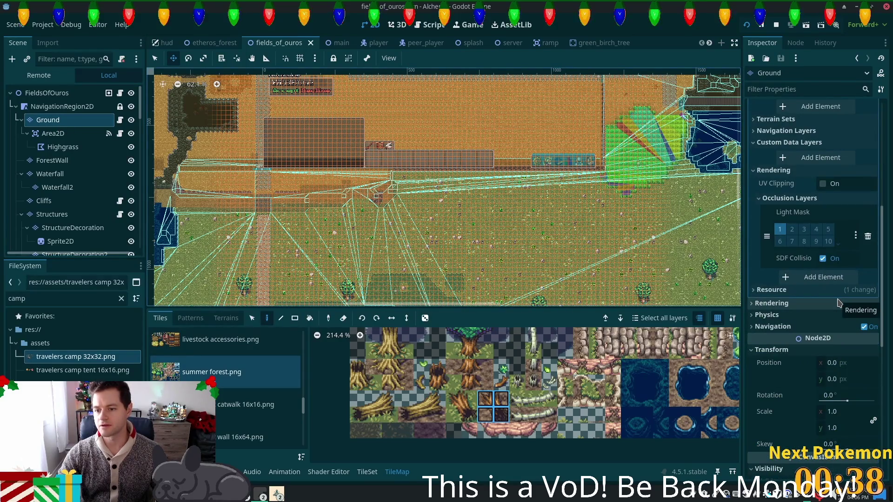
pyautogui.scroll(-2, 800, 319)
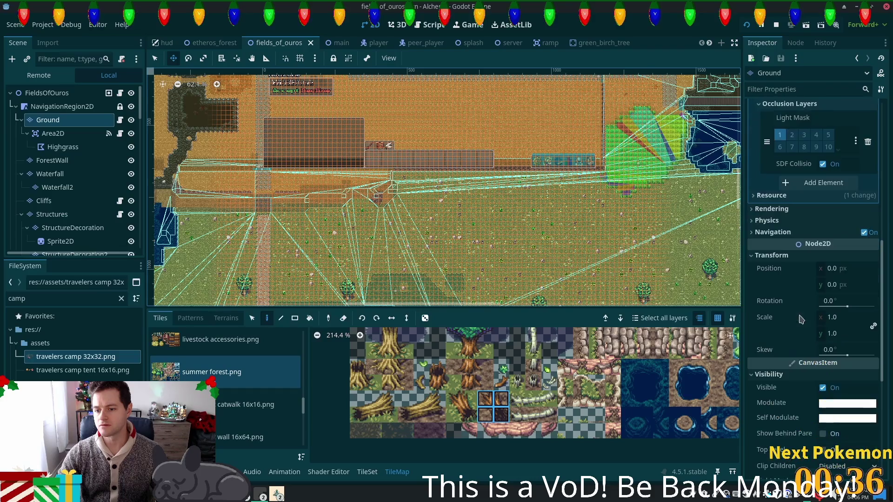
pyautogui.scroll(-5, 247, 190)
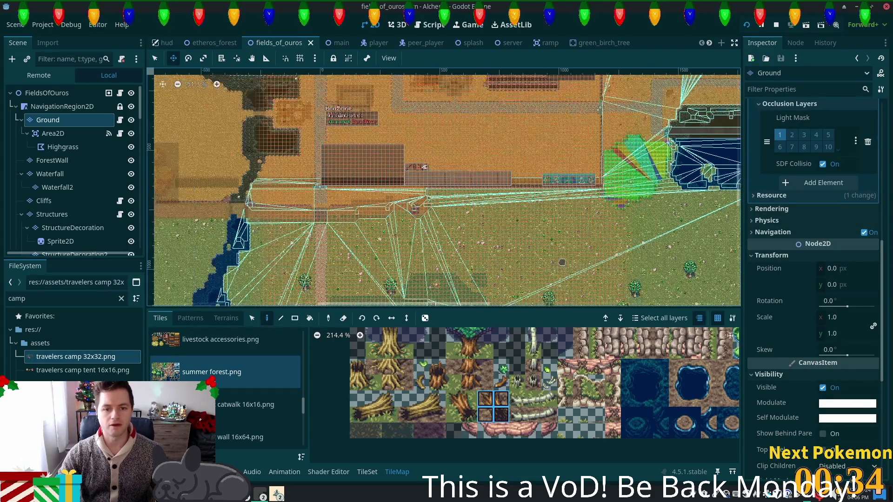
pyautogui.scroll(3, 428, 232)
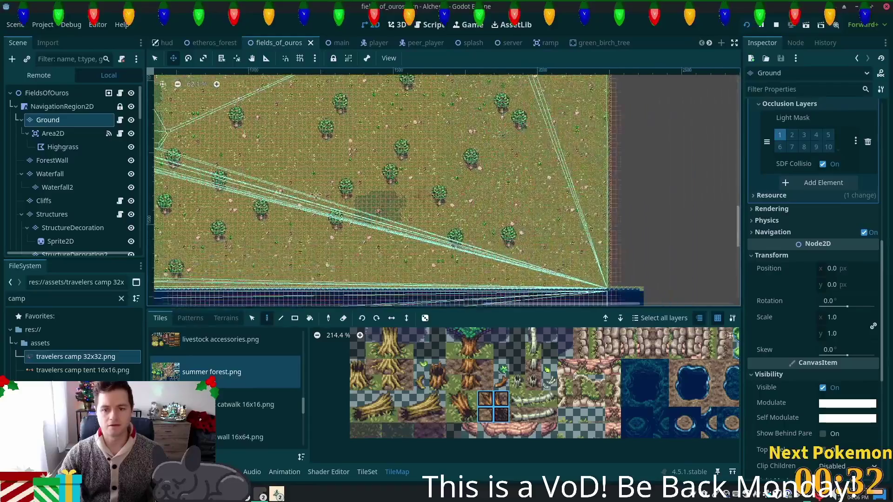
pyautogui.scroll(7, 429, 232)
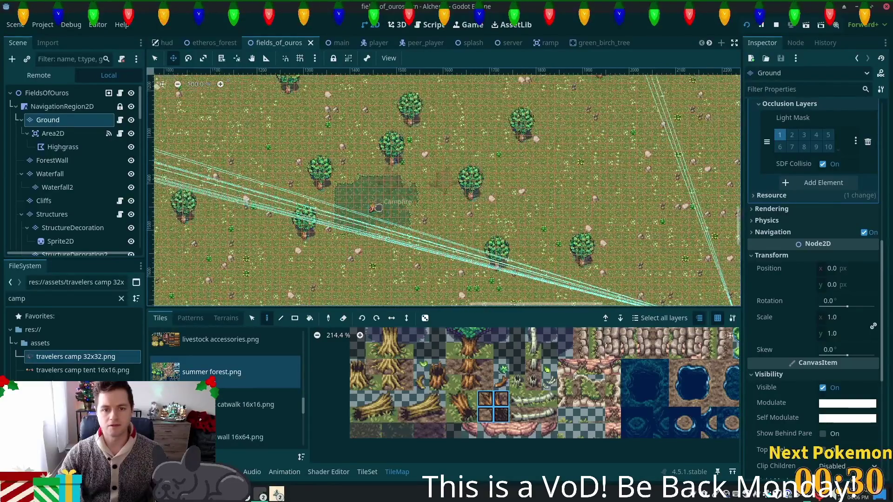
pyautogui.scroll(1, 378, 218)
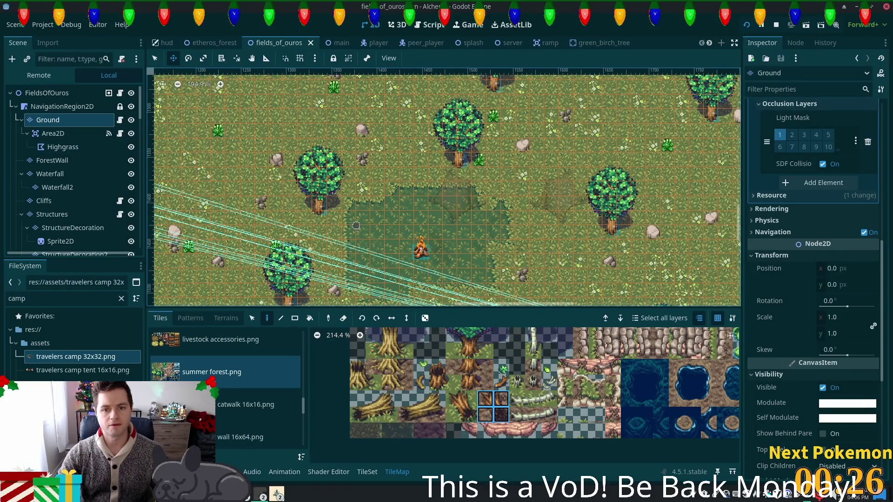
pyautogui.click(80, 214)
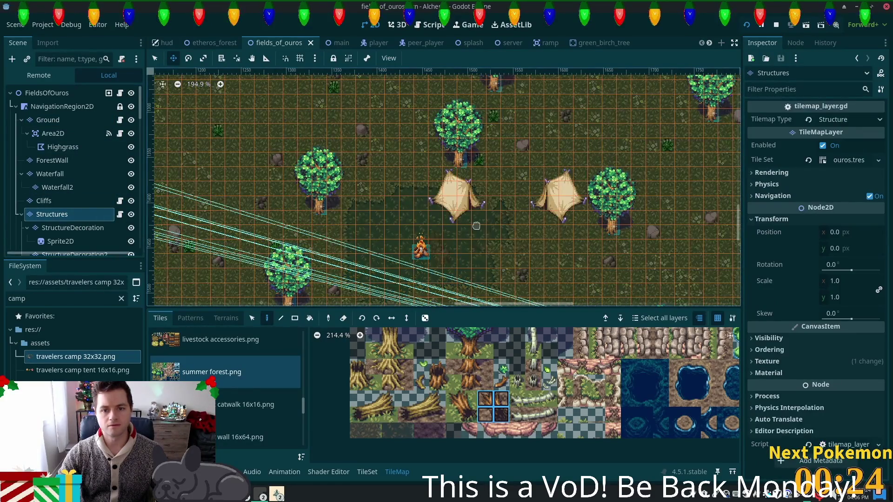
pyautogui.scroll(3, 491, 243)
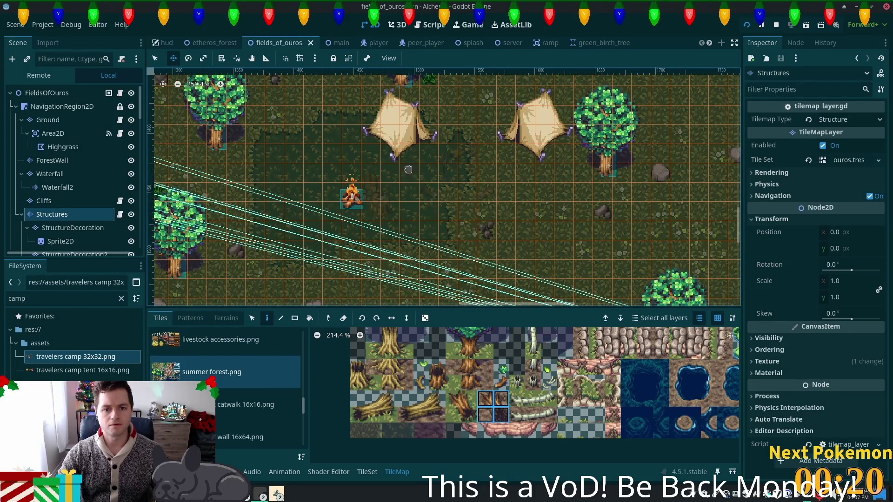
pyautogui.scroll(-2, 408, 169)
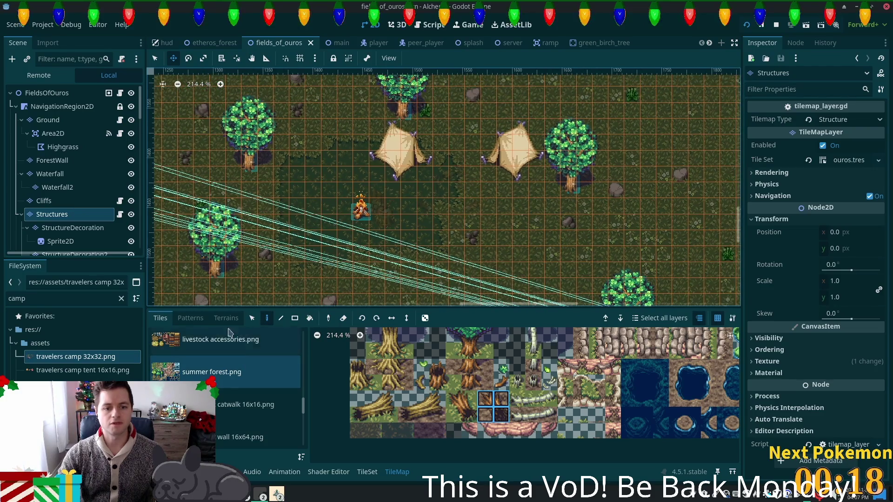
# Select both tent tiles and drag them left so they flank the campfire.
pyautogui.click(152, 60)
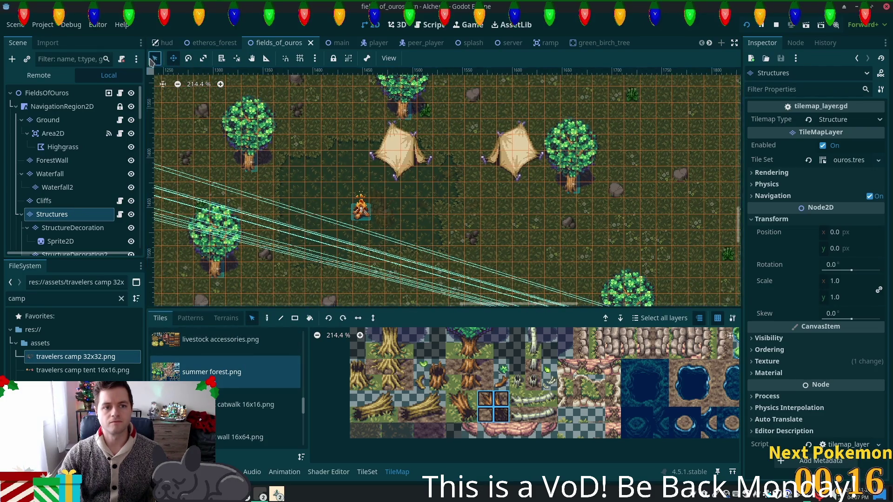
pyautogui.moveTo(337, 103)
pyautogui.mouseDown()
pyautogui.moveTo(418, 165)
pyautogui.moveTo(567, 244)
pyautogui.mouseUp()
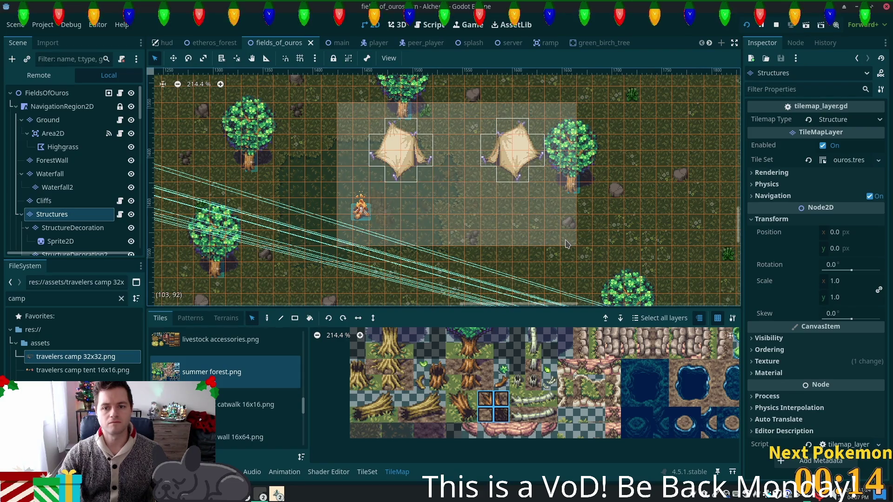
pyautogui.click(545, 238)
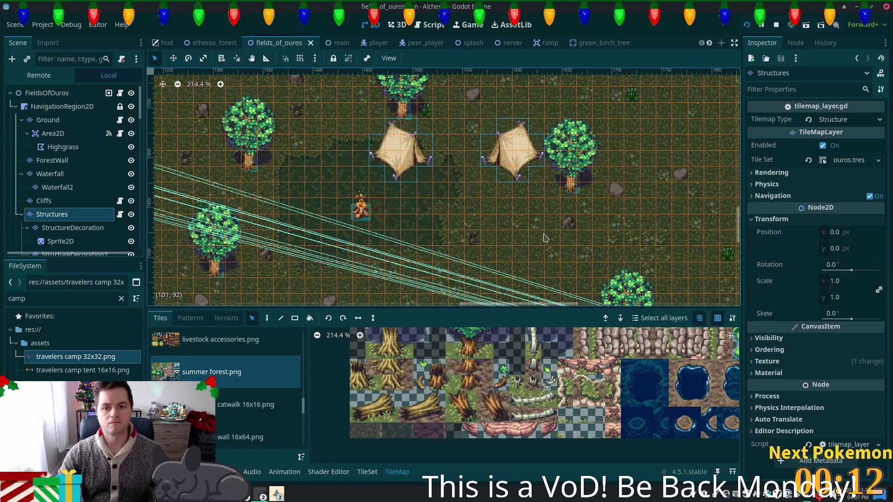
pyautogui.press('w')
pyautogui.moveTo(408, 165)
pyautogui.mouseDown()
pyautogui.moveTo(303, 168)
pyautogui.moveTo(324, 171)
pyautogui.mouseUp()
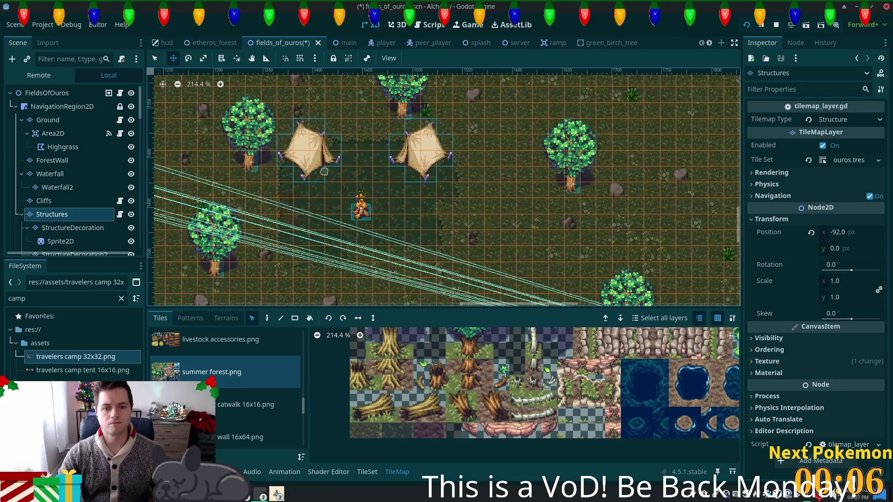
pyautogui.hotkey('ctrl', 'z')
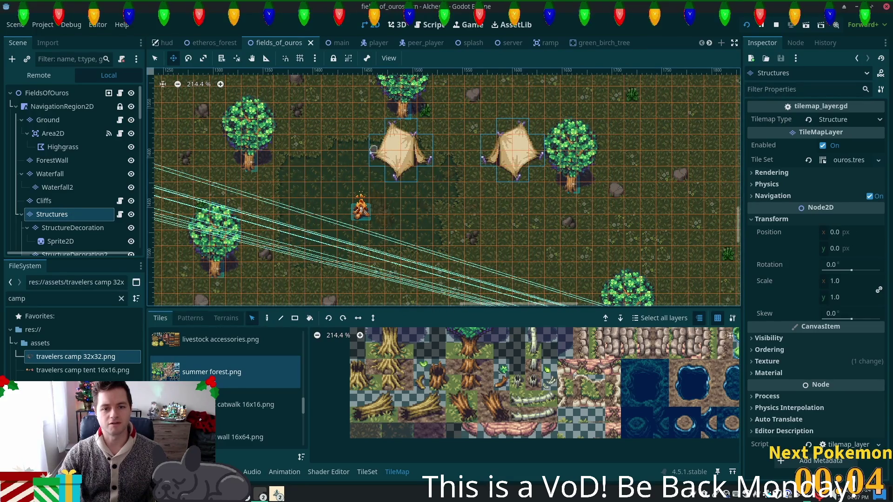
pyautogui.click(156, 59)
pyautogui.moveTo(418, 153)
pyautogui.mouseDown()
pyautogui.moveTo(320, 152)
pyautogui.moveTo(326, 170)
pyautogui.mouseUp()
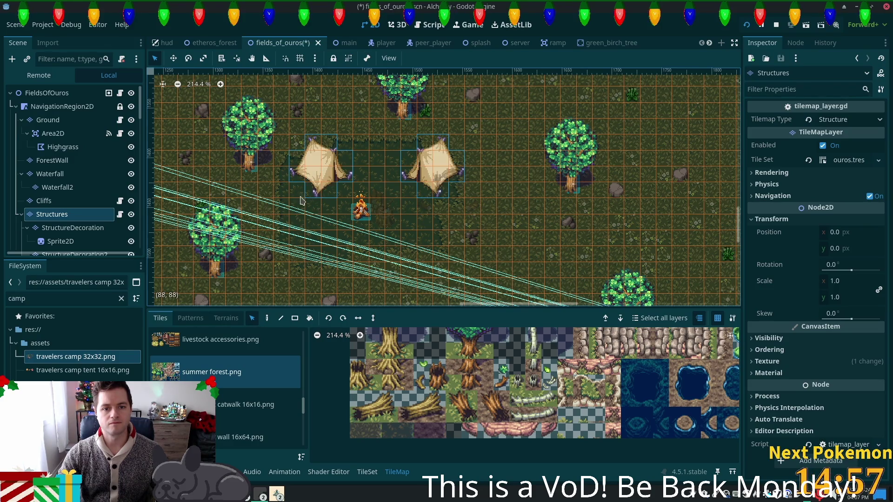
pyautogui.click(68, 228)
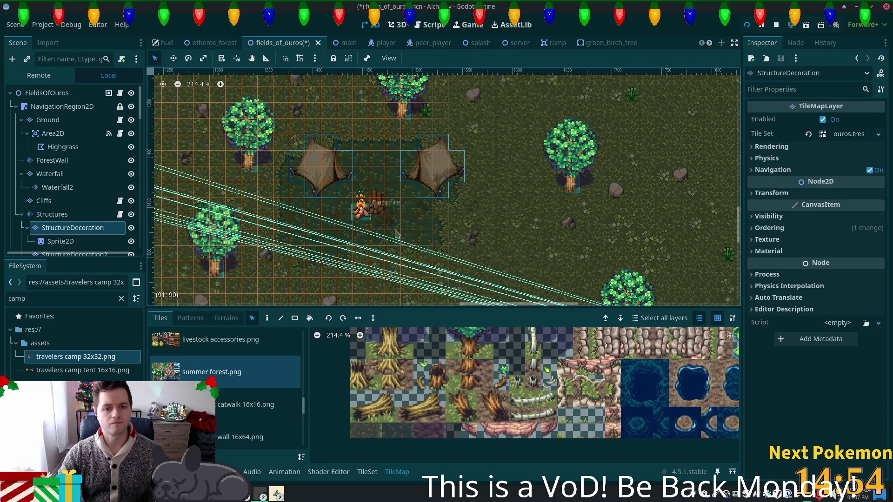
# Move the log pile left of the campfire and shift the StructureDecoration2 stump, logs and item left and down.
pyautogui.moveTo(249, 144)
pyautogui.mouseDown()
pyautogui.moveTo(417, 279)
pyautogui.moveTo(525, 303)
pyautogui.mouseUp()
pyautogui.click(382, 204)
pyautogui.moveTo(382, 204); pyautogui.dragTo(294, 211)
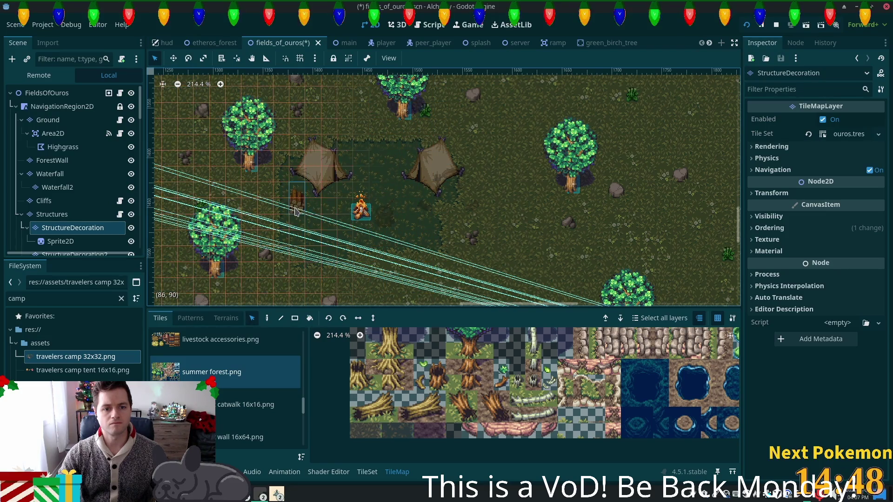
pyautogui.scroll(-3, 56, 219)
pyautogui.click(70, 194)
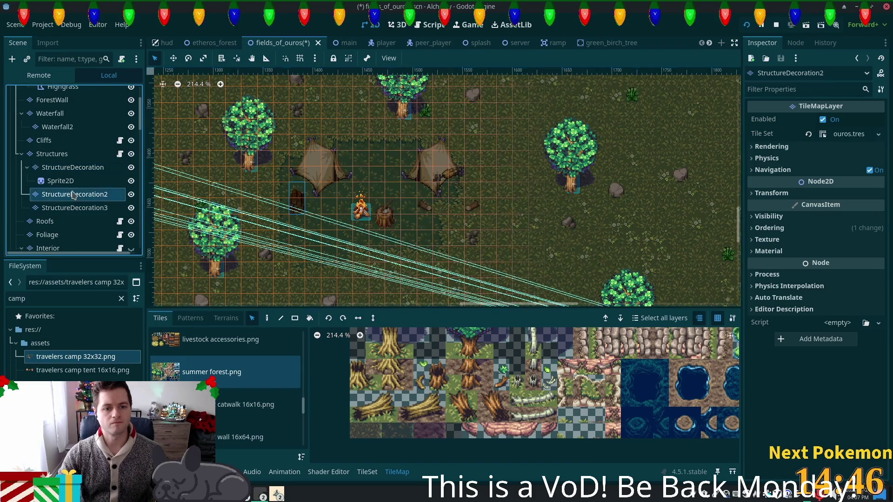
pyautogui.moveTo(513, 166)
pyautogui.mouseDown()
pyautogui.moveTo(225, 285)
pyautogui.moveTo(258, 297)
pyautogui.mouseUp()
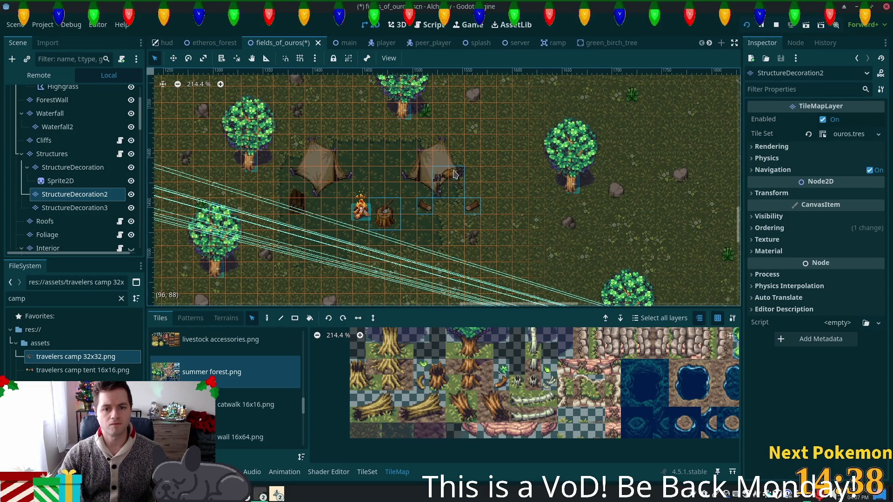
pyautogui.moveTo(455, 176)
pyautogui.mouseDown()
pyautogui.moveTo(378, 188)
pyautogui.moveTo(362, 199)
pyautogui.moveTo(370, 197)
pyautogui.mouseUp()
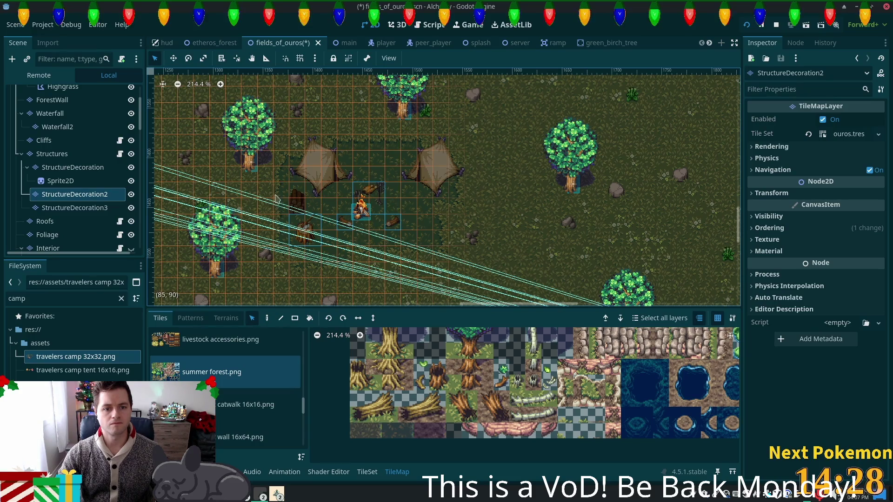
# Move the stump tile down on StructureDecoration, then return to the Structures layer.
pyautogui.click(95, 168)
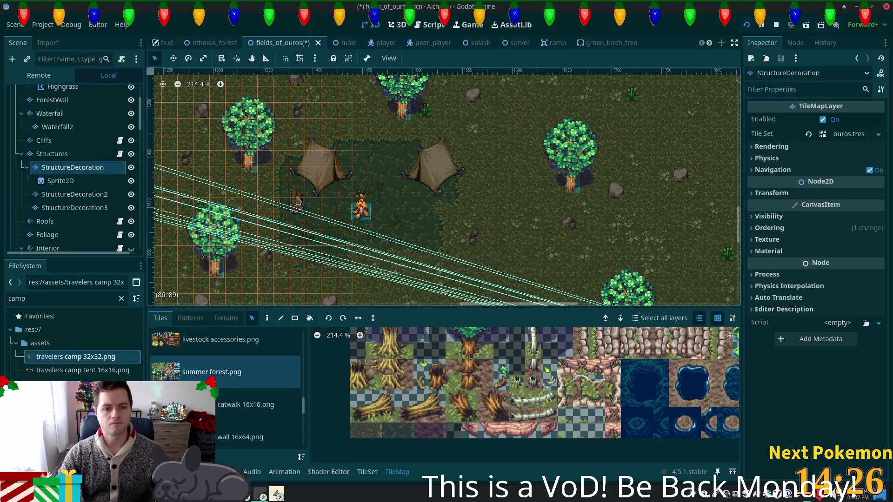
pyautogui.moveTo(297, 199); pyautogui.dragTo(302, 234)
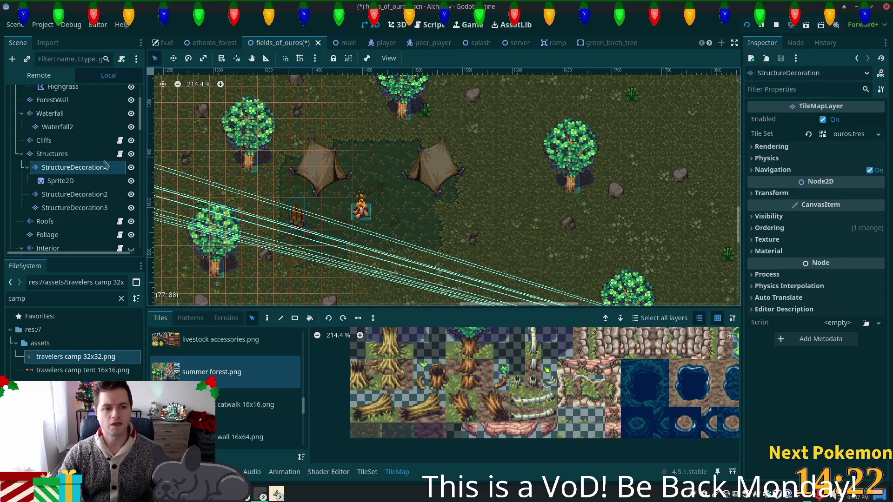
pyautogui.click(52, 154)
pyautogui.click(78, 168)
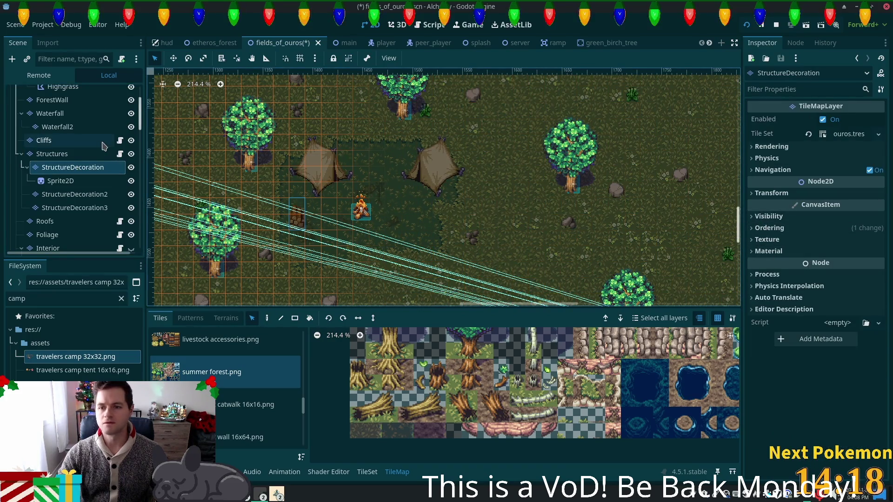
pyautogui.click(70, 195)
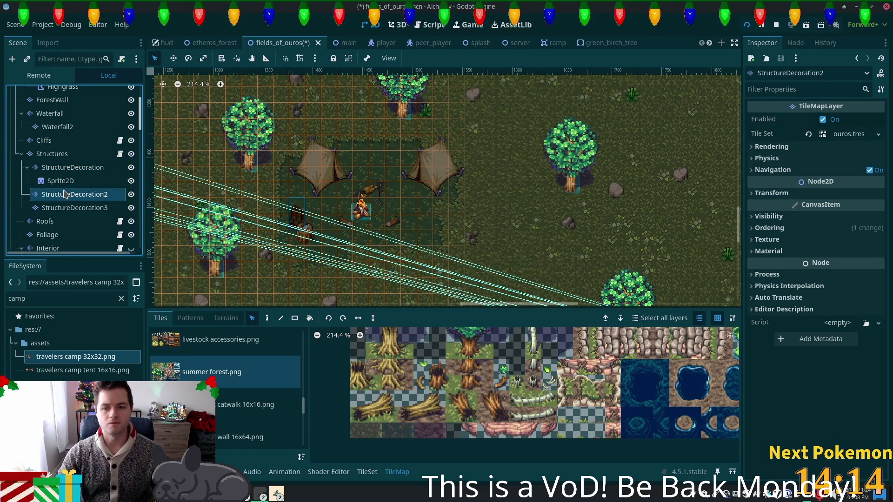
pyautogui.click(52, 156)
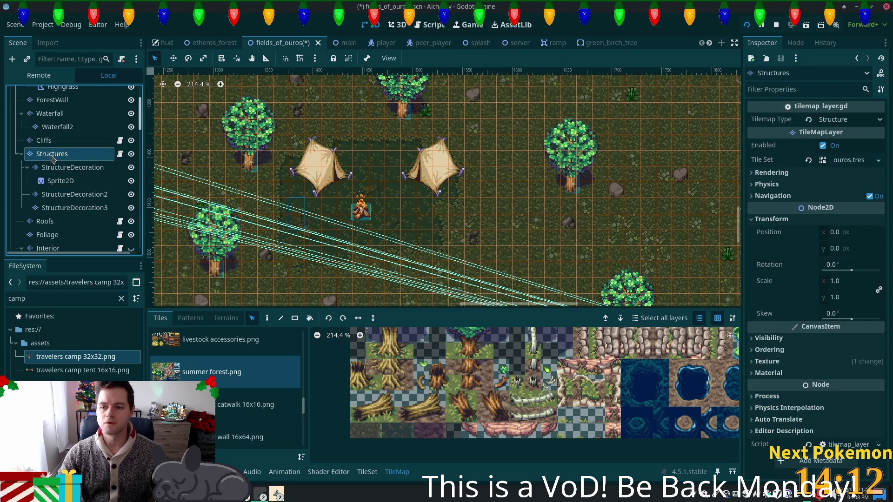
# On StructureDecoration2, box-select the roasting spit and two log tiles beside the campfire.
pyautogui.scroll(2, 303, 246)
pyautogui.scroll(5, 303, 246)
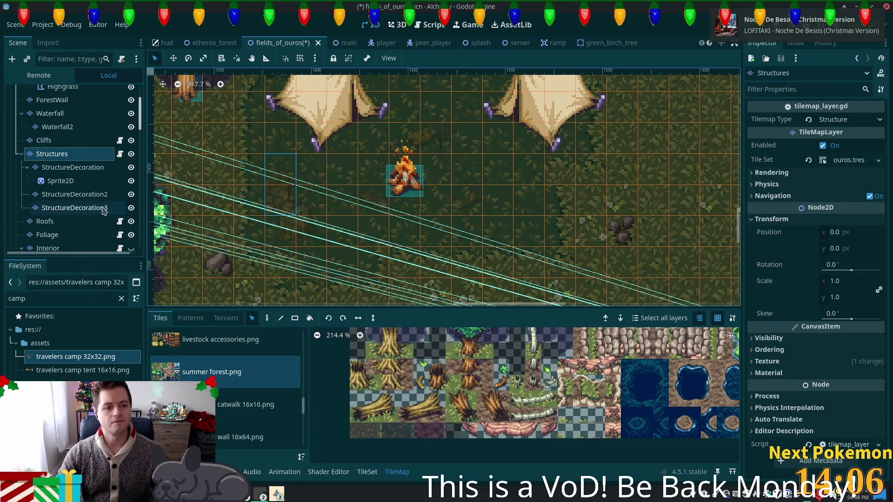
pyautogui.scroll(-1, 74, 208)
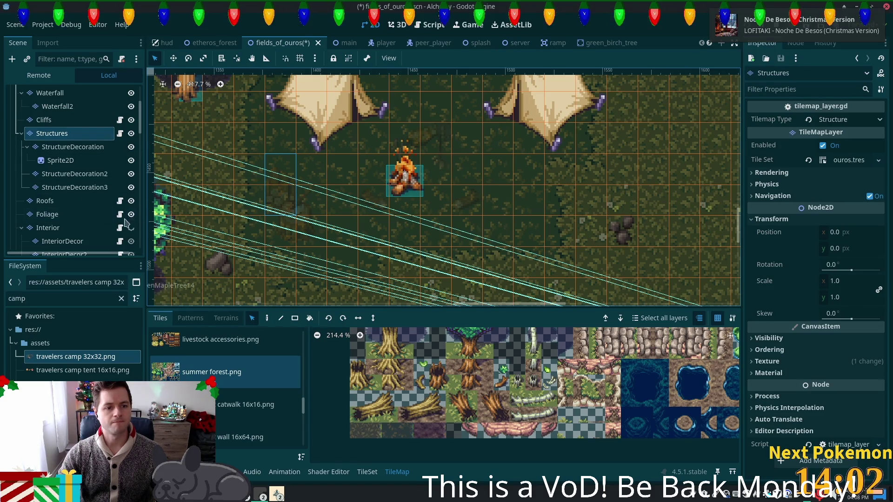
pyautogui.click(70, 174)
pyautogui.moveTo(385, 167)
pyautogui.mouseDown()
pyautogui.moveTo(488, 215)
pyautogui.moveTo(470, 224)
pyautogui.mouseUp()
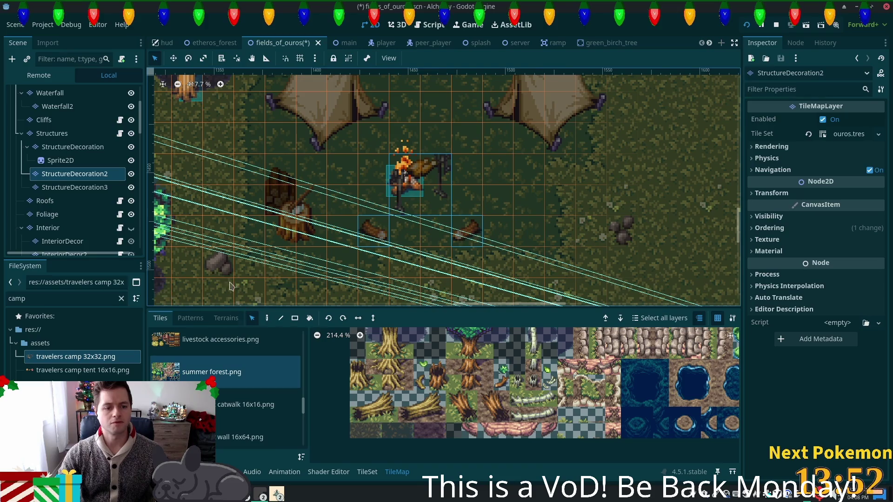
pyautogui.scroll(-2, 29, 242)
pyautogui.scroll(-5, 29, 242)
pyautogui.scroll(-10, 70, 186)
# Nudge the Campfire down-right to 1456, 1459 under the spit and save fields_of_ouros.
pyautogui.click(44, 240)
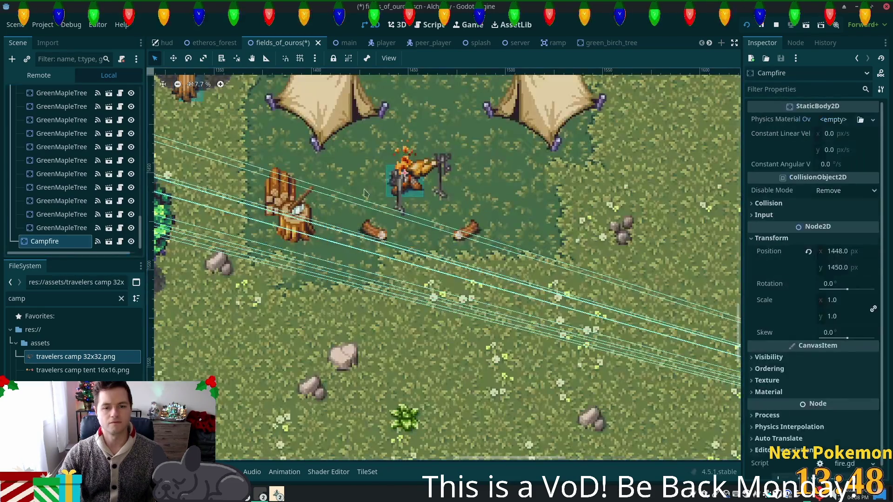
pyautogui.moveTo(400, 175); pyautogui.dragTo(419, 192)
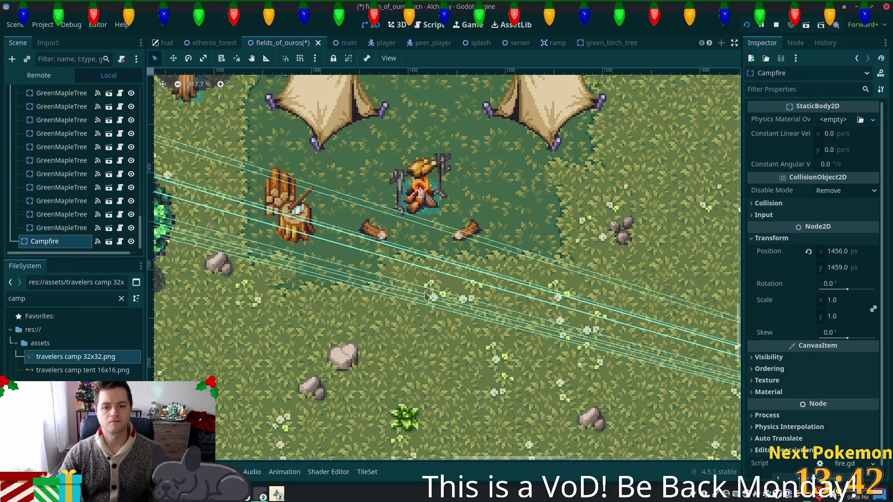
pyautogui.scroll(-2, 421, 271)
pyautogui.hotkey('ctrl', 's')
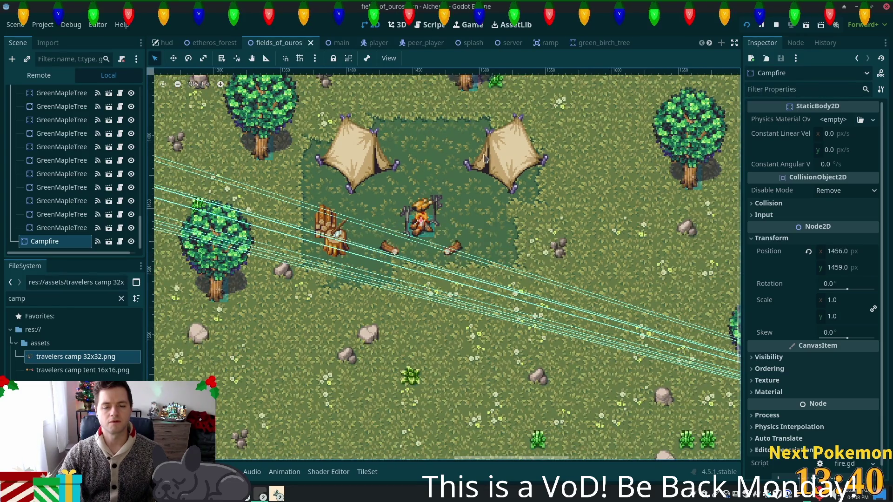
# Return to the Structures layer and zoom out and pan to show more of the field.
pyautogui.moveTo(141, 232); pyautogui.dragTo(145, 96)
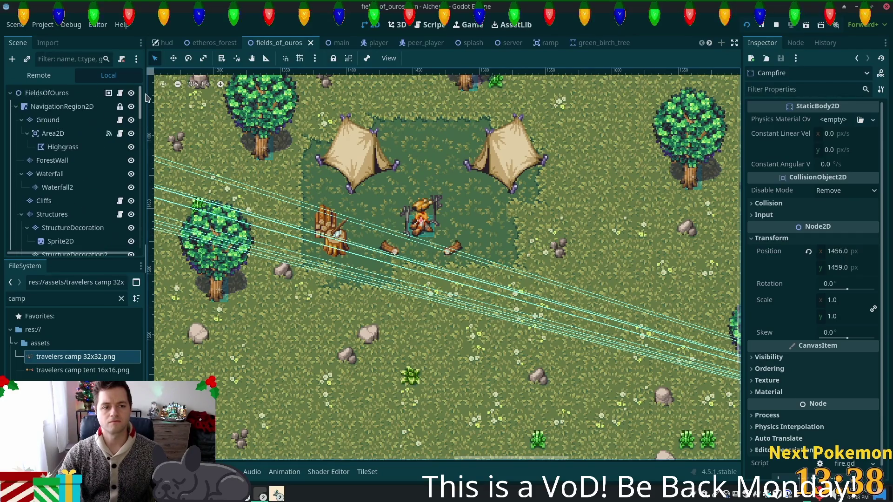
pyautogui.click(52, 214)
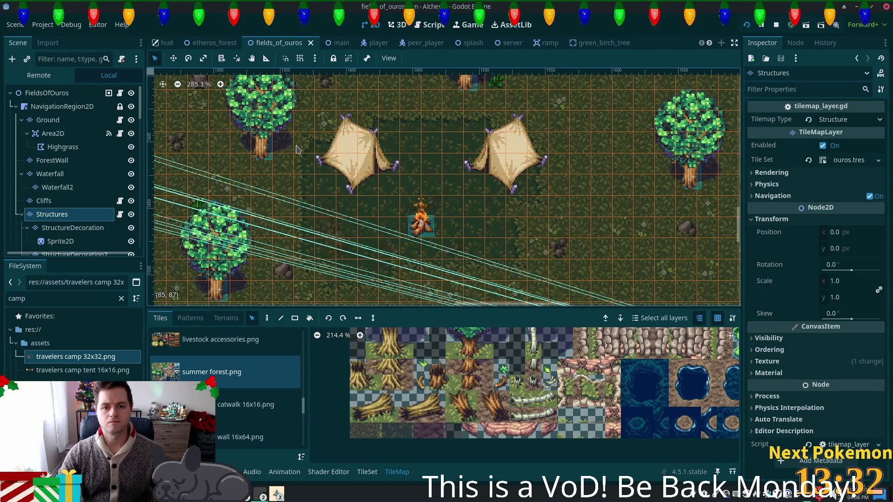
pyautogui.scroll(-3, 534, 214)
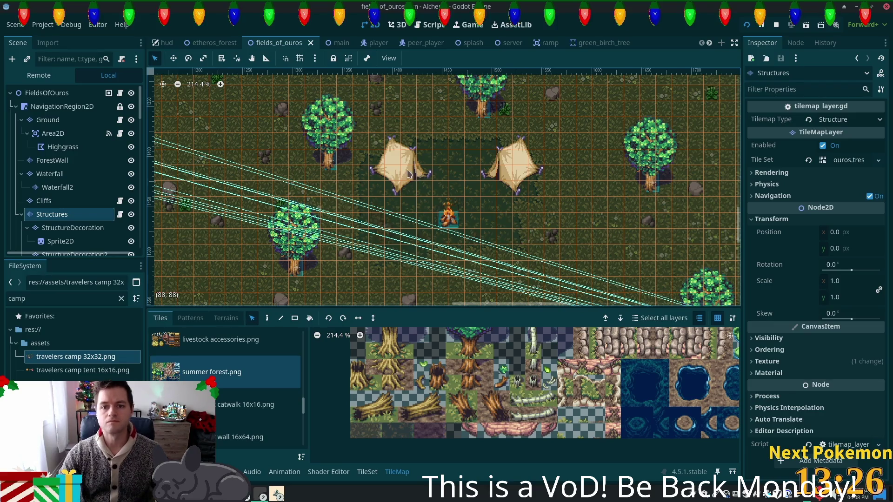
pyautogui.scroll(-3, 408, 173)
pyautogui.moveTo(409, 173); pyautogui.dragTo(712, 266)
pyautogui.click(279, 495)
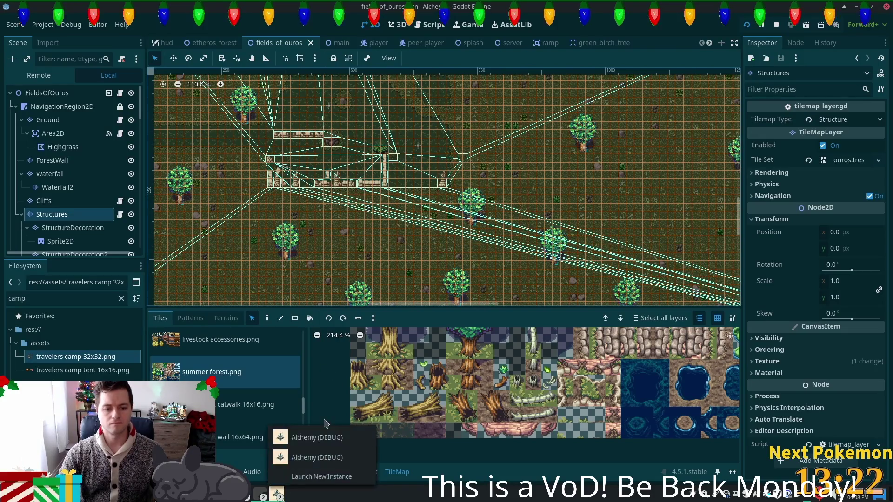
# Bring the second player's Alchemy window forward and walk west across the wooden bridge toward the shore stairs.
pyautogui.click(309, 434)
pyautogui.click(277, 495)
pyautogui.click(309, 460)
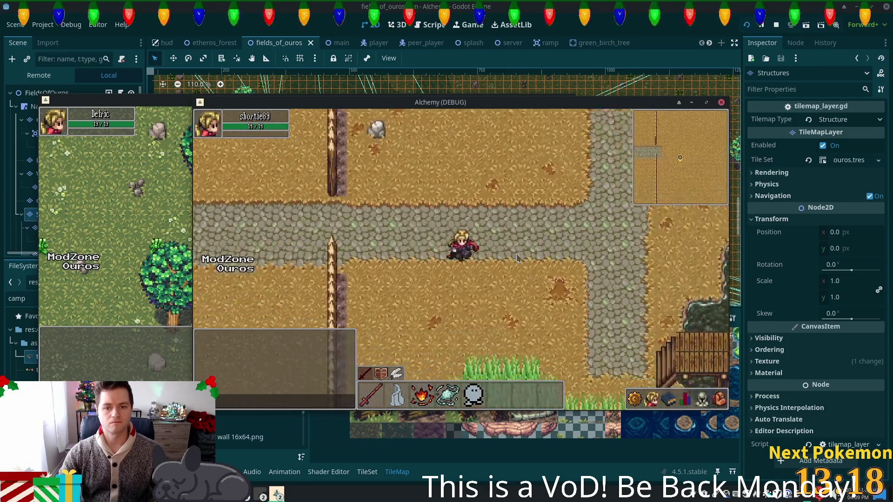
pyautogui.press('d')
pyautogui.press('d')
pyautogui.press('a')
pyautogui.press('d')
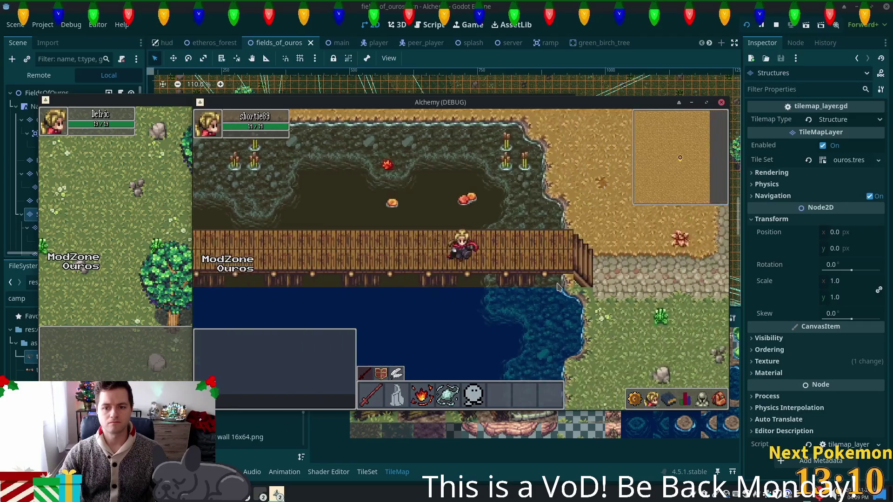
pyautogui.press('s')
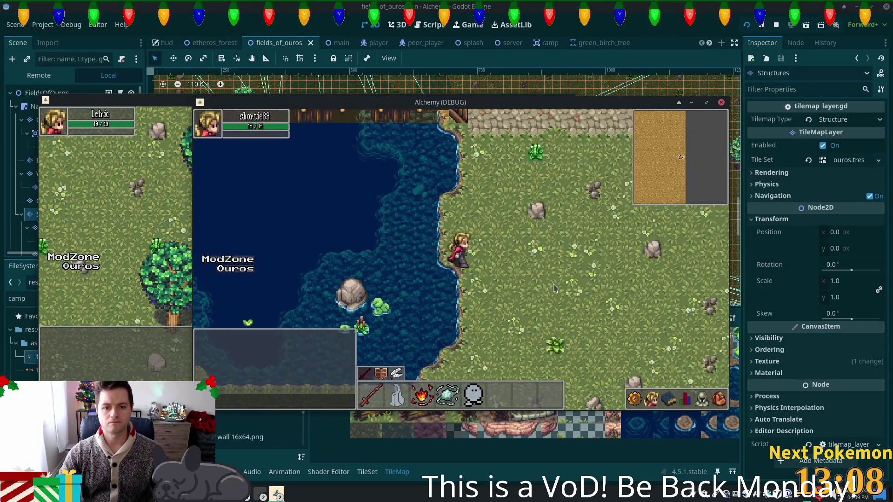
pyautogui.press('w')
pyautogui.press('a')
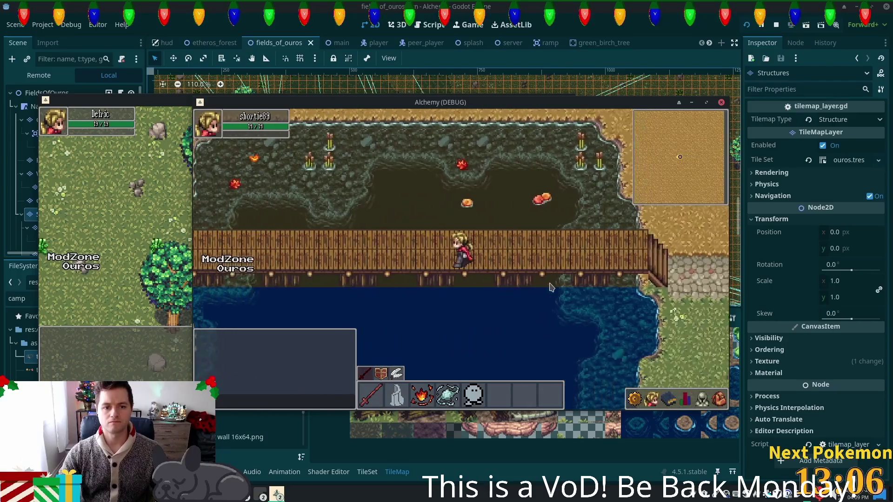
pyautogui.press('a')
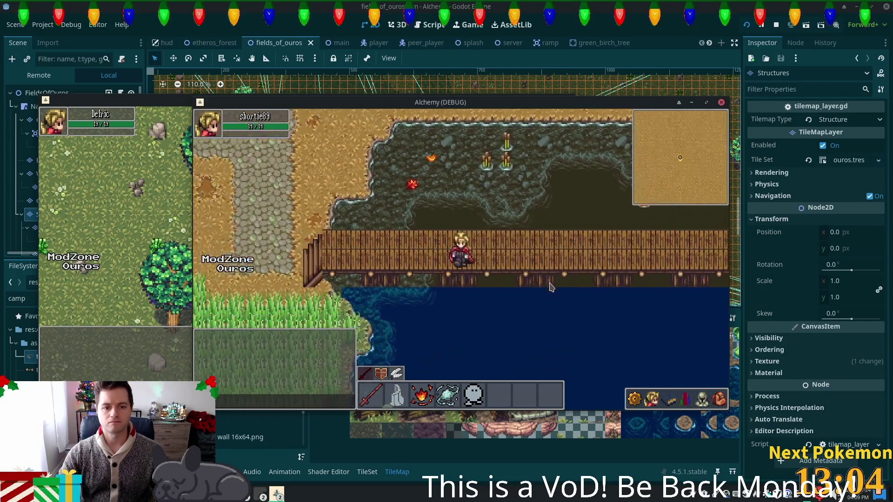
pyautogui.press('a')
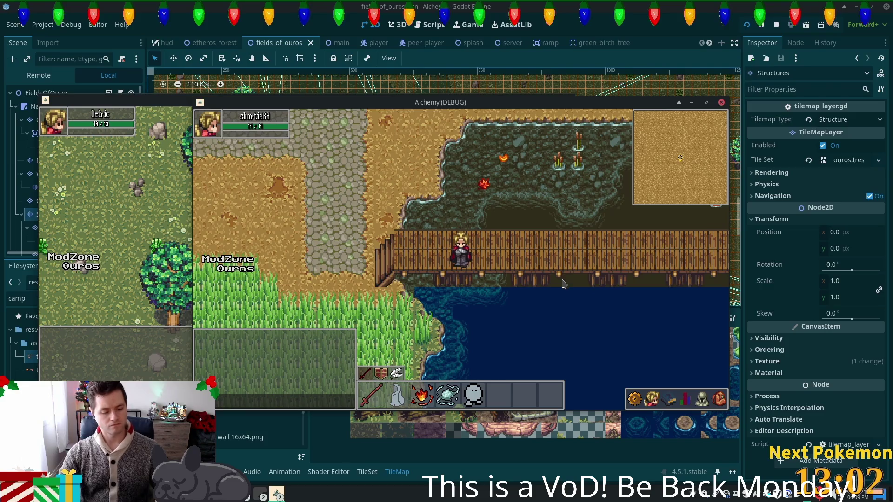
# Copy a Flameshot capture of the game window on the bridge to the clipboard.
pyautogui.click(763, 496)
pyautogui.moveTo(194, 108)
pyautogui.mouseDown()
pyautogui.moveTo(743, 450)
pyautogui.moveTo(750, 443)
pyautogui.moveTo(728, 410)
pyautogui.mouseUp()
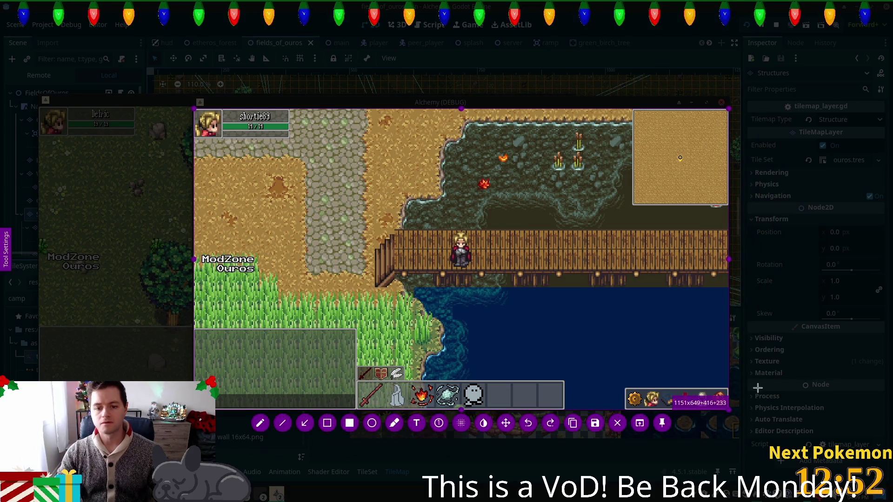
pyautogui.hotkey('ctrl', 'c')
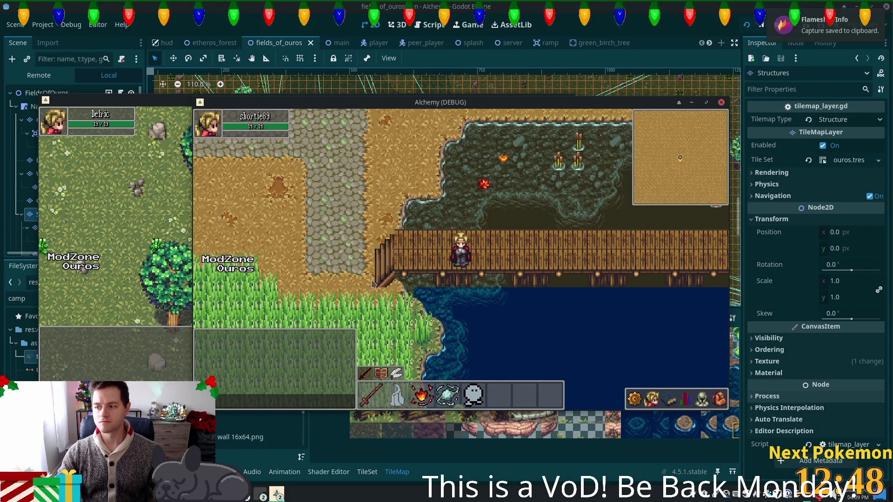
# Walk through the tall grass and open field north into the ruined stone walls past the large rock.
pyautogui.press('a')
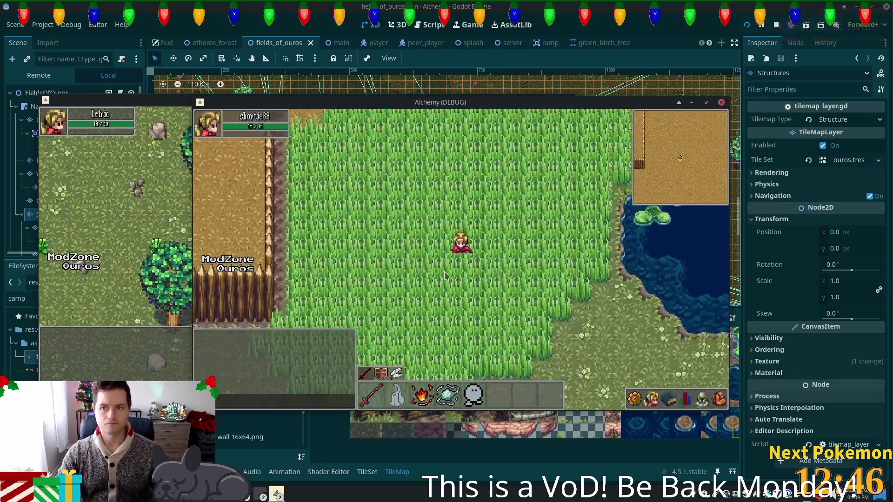
pyautogui.press('s')
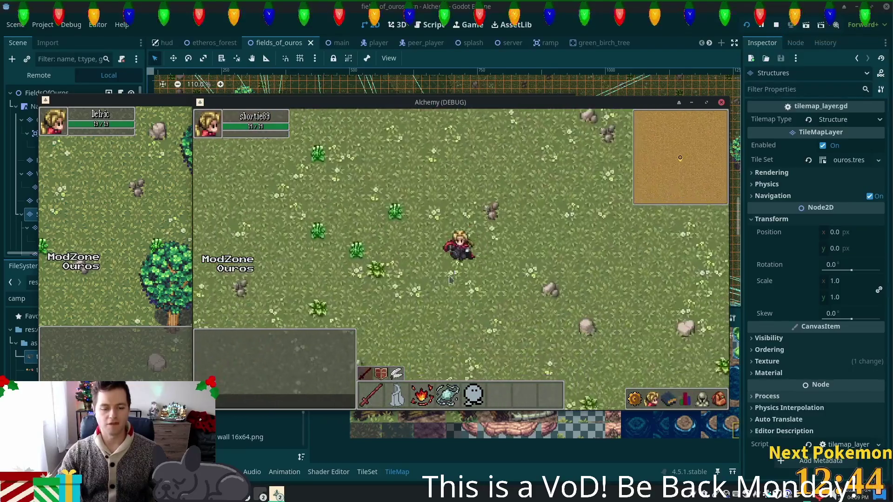
pyautogui.press('a')
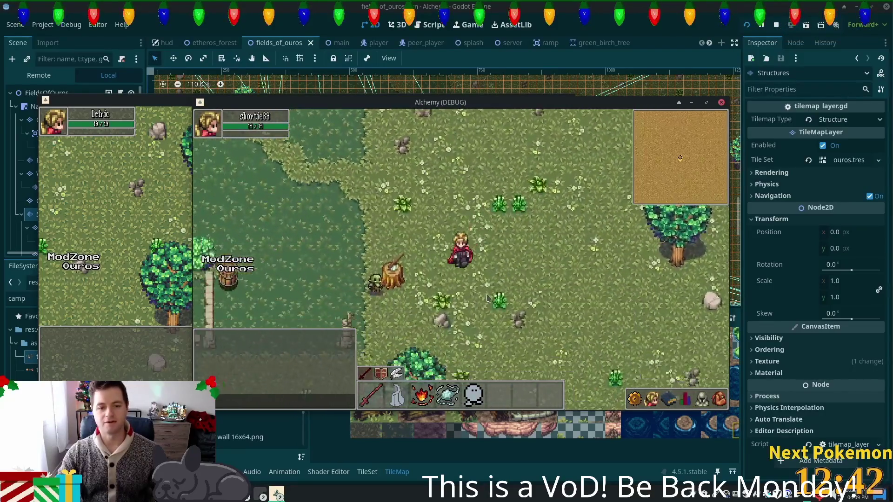
pyautogui.press('w')
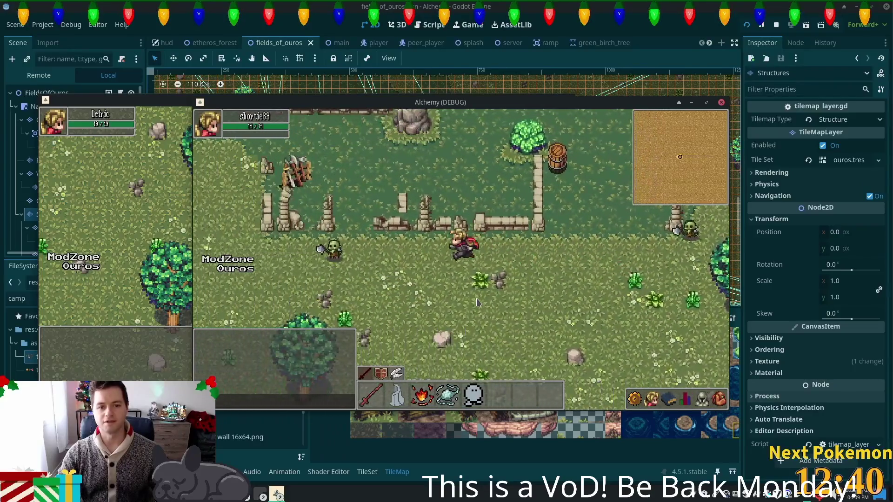
pyautogui.press('w')
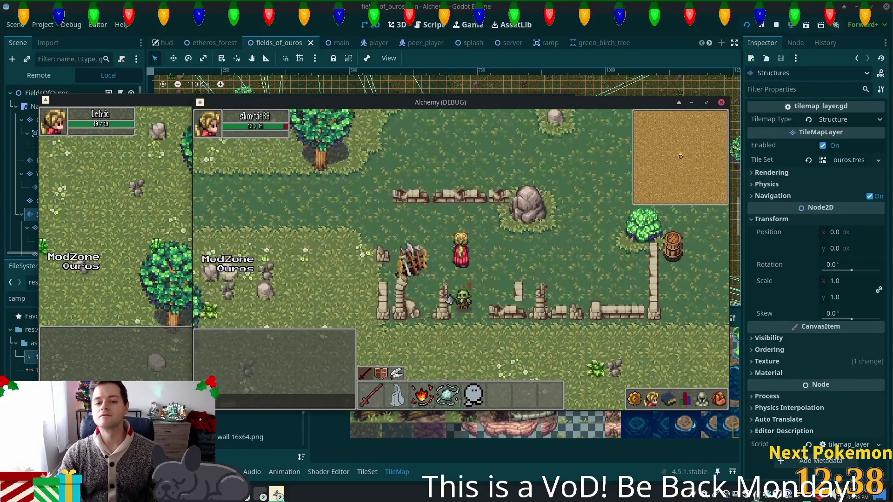
pyautogui.press('d')
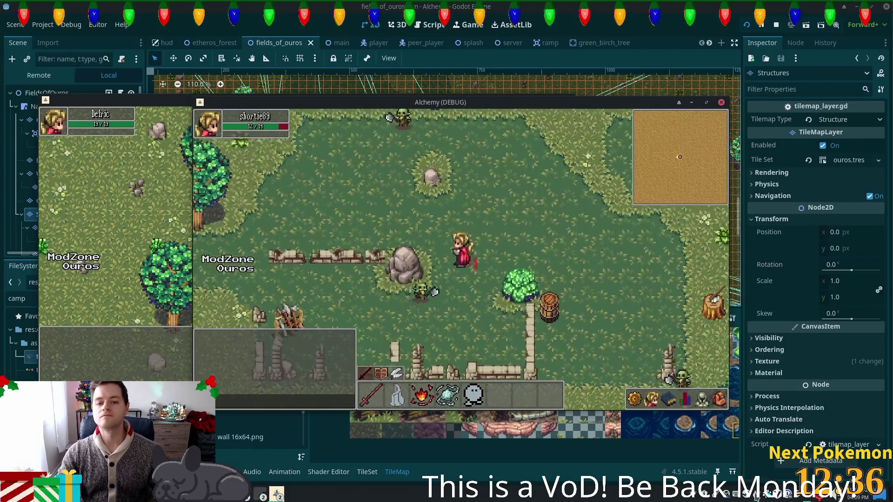
# Copy another Flameshot capture of the game window inside the ruins.
pyautogui.press('Print')
pyautogui.moveTo(193, 107)
pyautogui.mouseDown()
pyautogui.moveTo(425, 273)
pyautogui.moveTo(708, 386)
pyautogui.moveTo(728, 410)
pyautogui.mouseUp()
pyautogui.hotkey('ctrl', 'c')
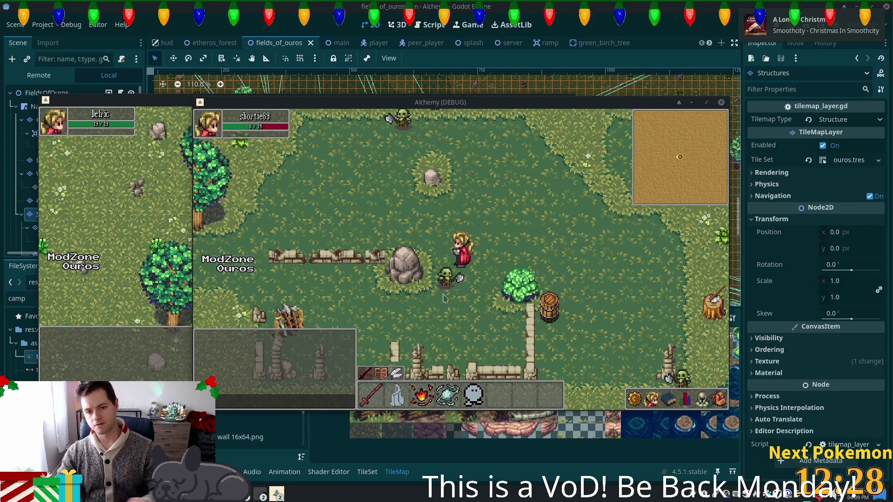
# Walk the character down-right into a new rocky, grassy area, then stop the game with F8.
pyautogui.press('d')
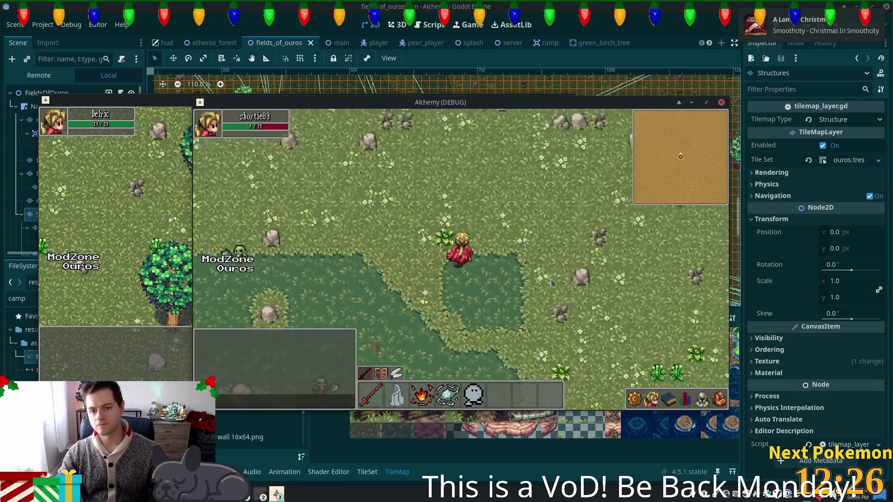
pyautogui.press('s')
pyautogui.press('d')
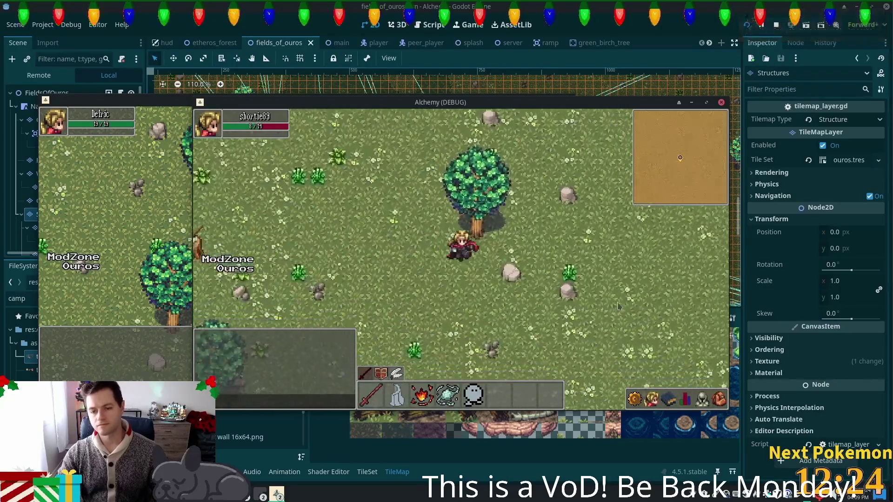
pyautogui.press('s')
pyautogui.press('d')
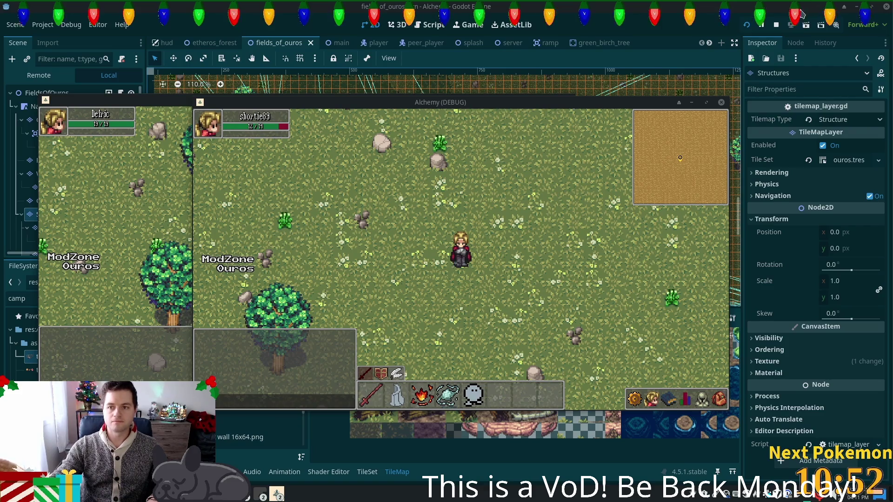
pyautogui.press('F8')
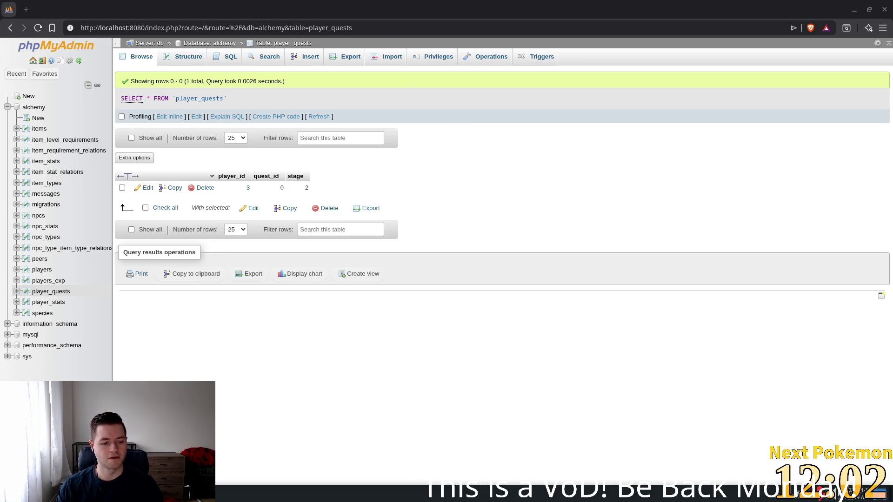
# Leave the player_quests results and return to the Godot editor showing dialog_pane.tscn.
pyautogui.hotkey('alt', 'Tab')
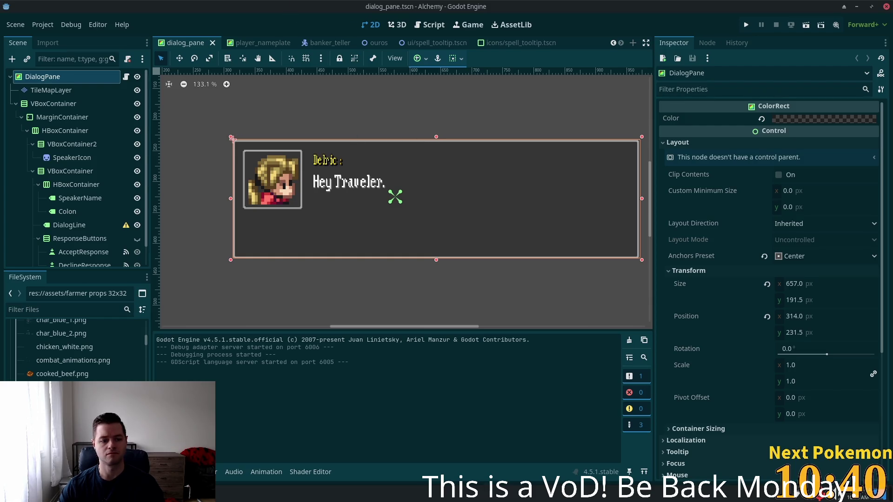
# Close the stray Thunderbird email account setup window.
pyautogui.moveTo(333, 48)
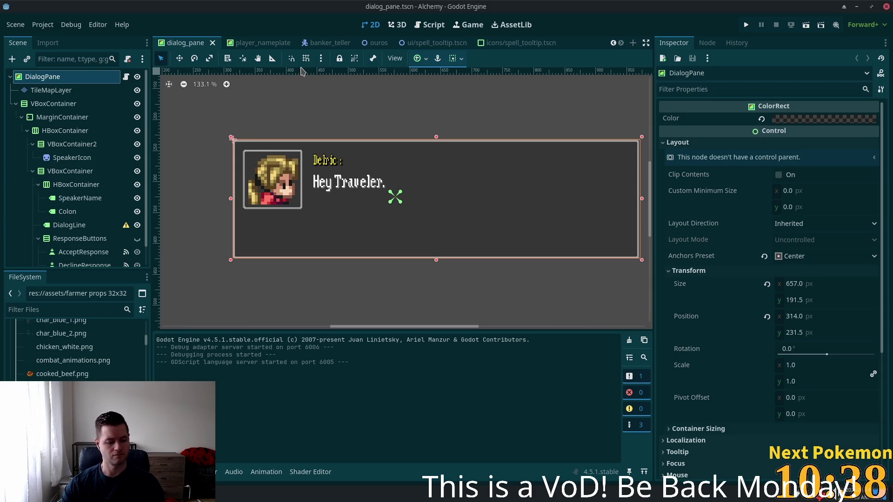
pyautogui.press('super')
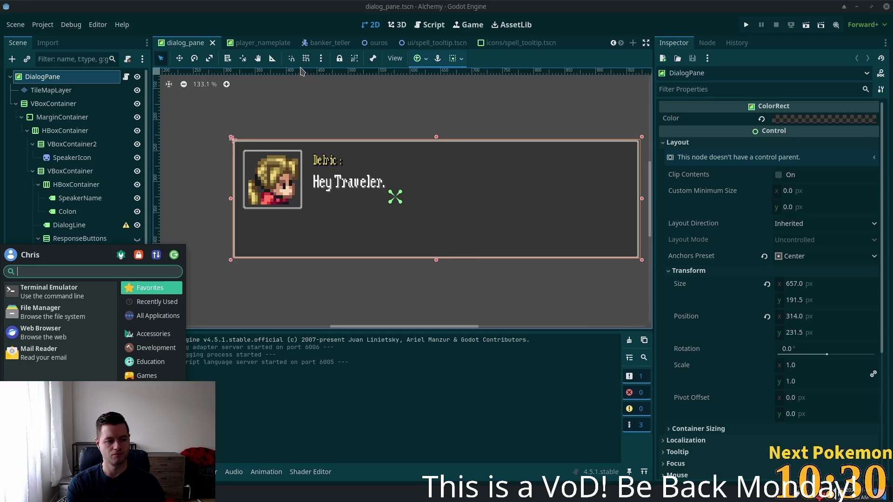
pyautogui.write('s')
pyautogui.press('Escape')
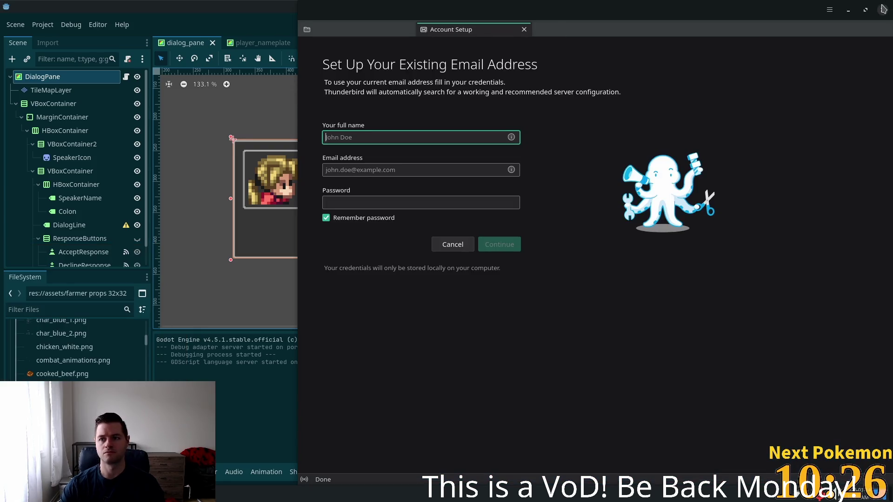
pyautogui.click(883, 8)
# Dismiss the desktop launcher and bring up Godot's Quick Open file search.
pyautogui.press('super')
pyautogui.press('Escape')
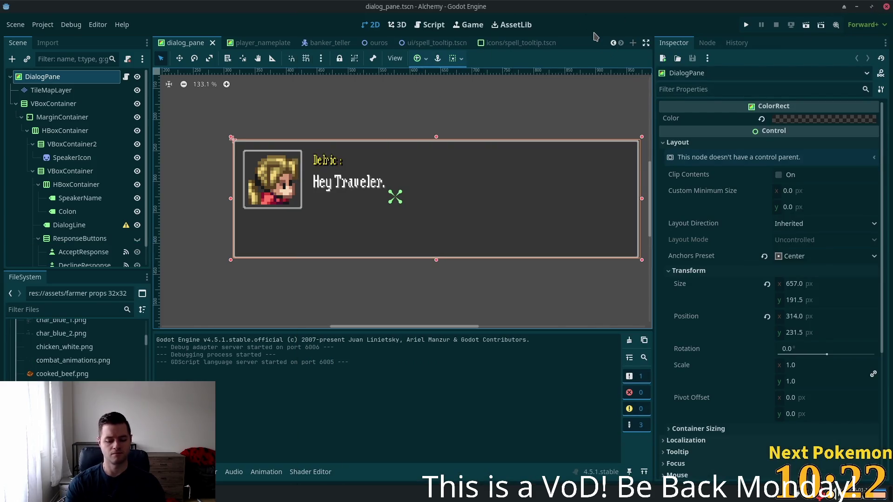
pyautogui.hotkey('shift', 'alt', 'o')
# Search 'hud' and open hud.tscn for editing.
pyautogui.write('hud')
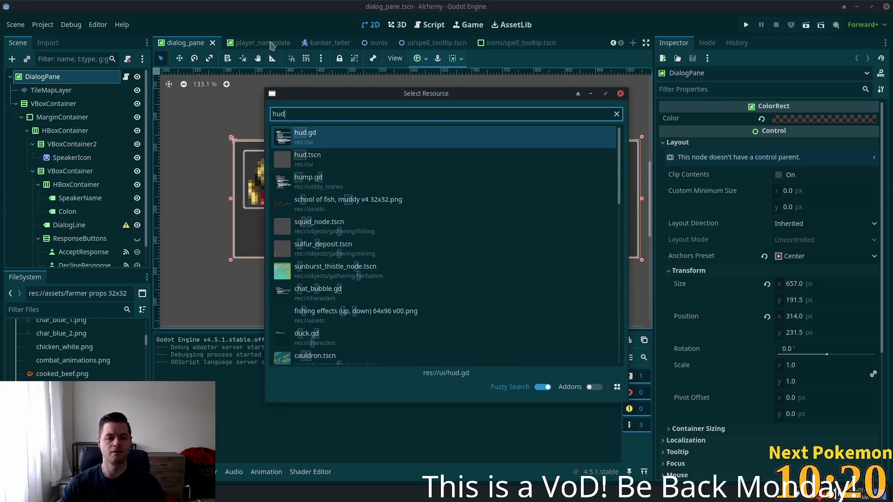
pyautogui.doubleClick(303, 155)
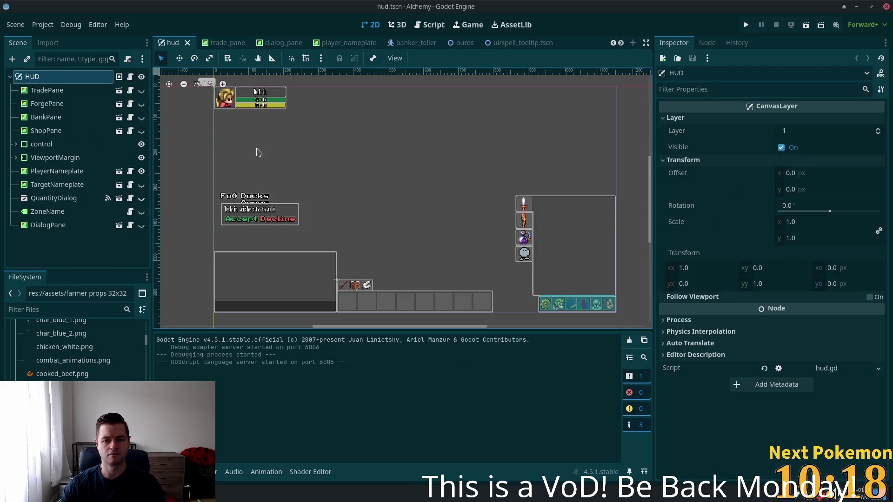
pyautogui.scroll(4, 382, 197)
pyautogui.scroll(-3, 349, 201)
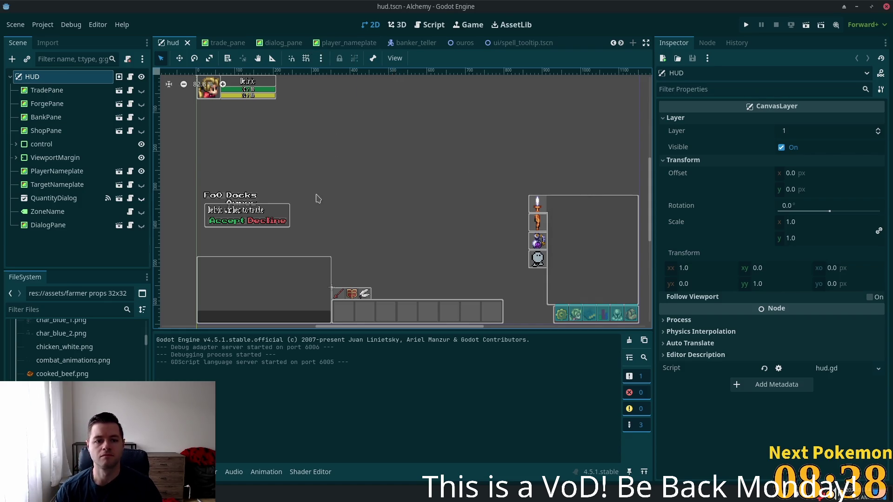
# Review the TradePane, ForgePane and ShopPane nodes, ending with HUD selected.
pyautogui.click(55, 93)
pyautogui.click(54, 105)
pyautogui.click(53, 132)
pyautogui.click(47, 78)
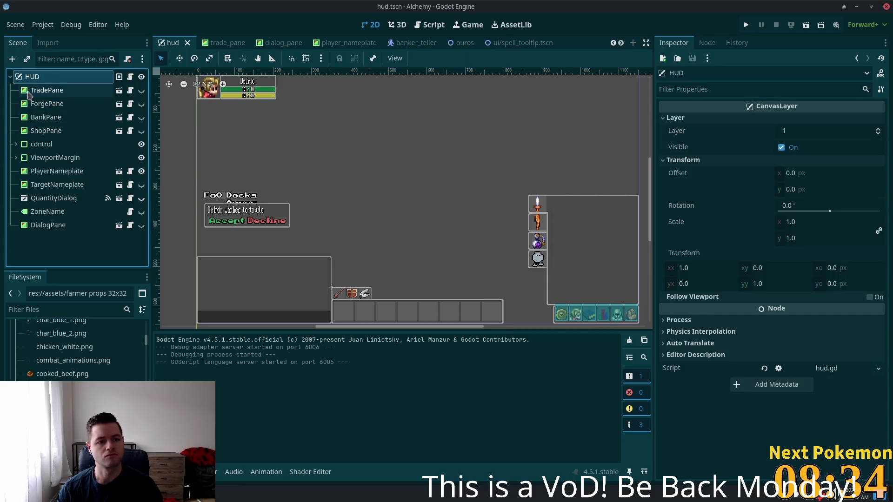
pyautogui.click(29, 95)
pyautogui.click(33, 77)
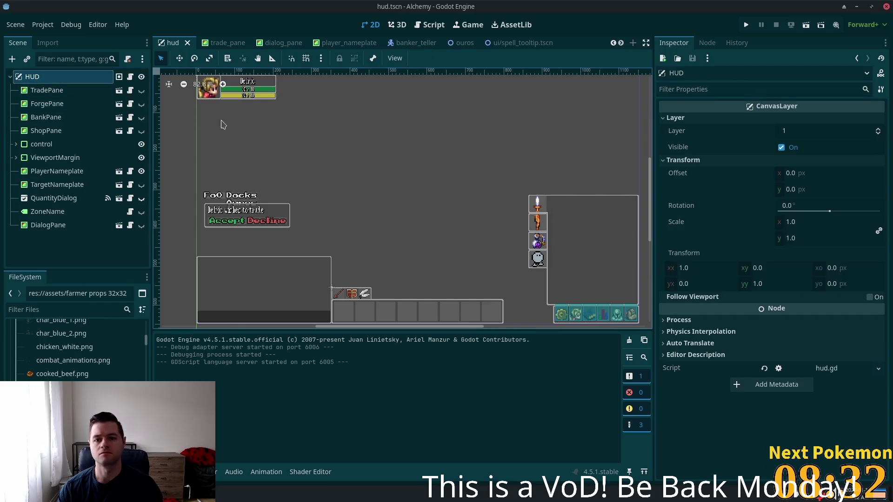
# Create a ColorRect child of HUD and rename it QuestCompletePane.
pyautogui.hotkey('ctrl', 'a')
pyautogui.write('color')
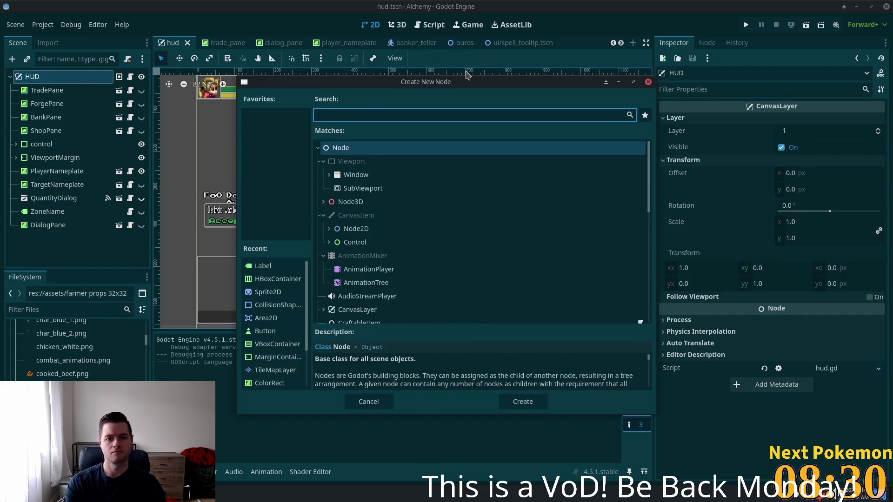
pyautogui.press('Return')
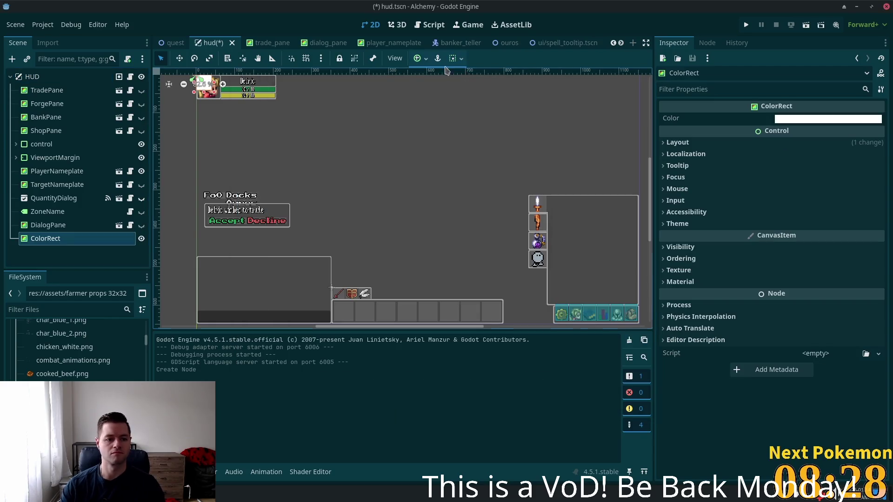
pyautogui.press('F2')
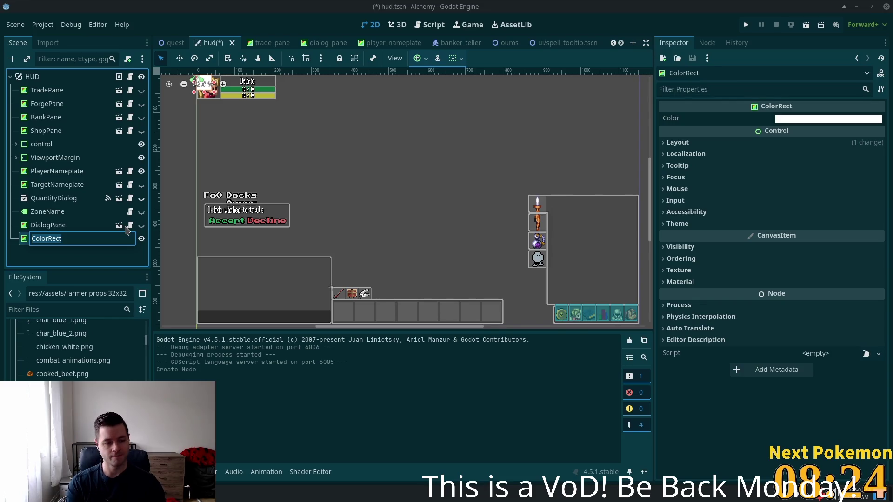
pyautogui.write('QuestCom')
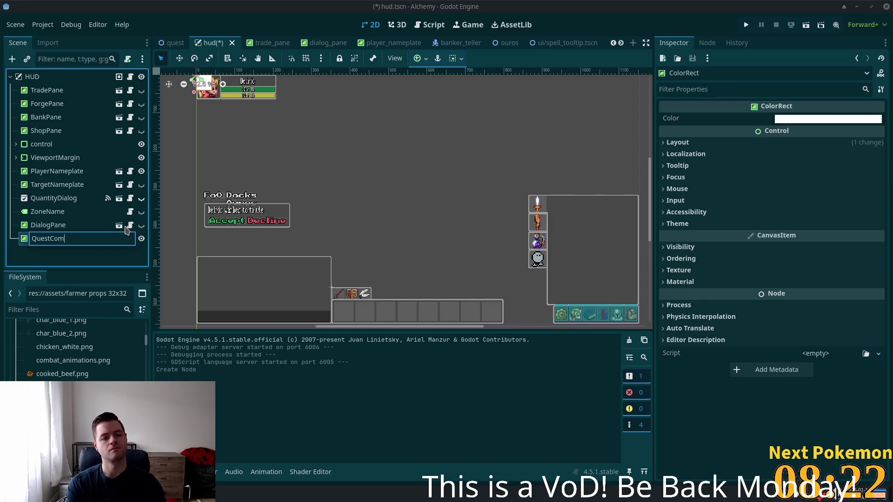
pyautogui.write('pleteP')
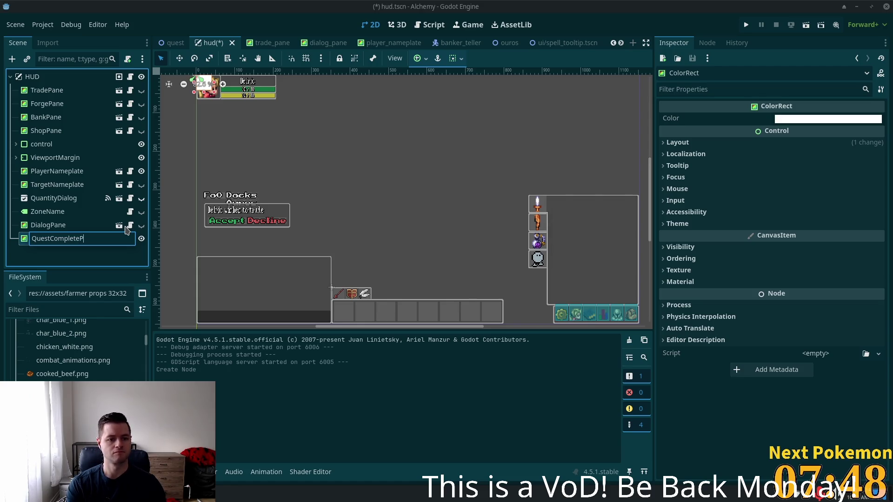
pyautogui.write('ane')
pyautogui.press('Return')
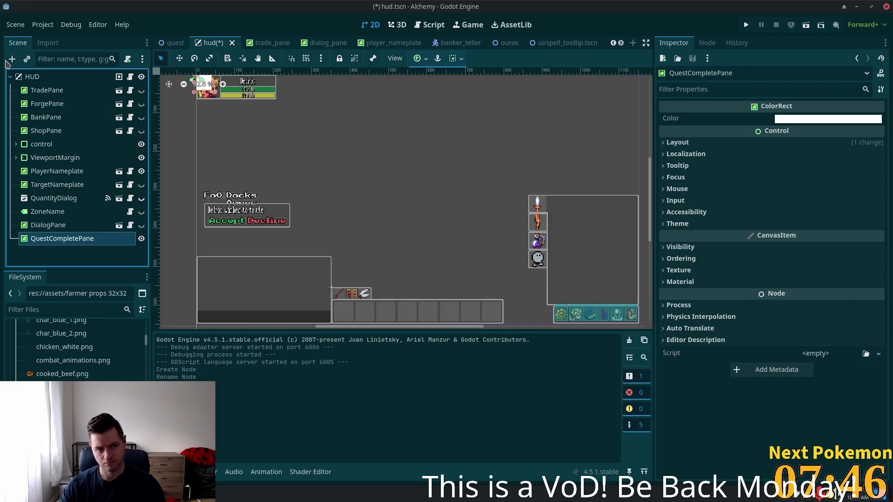
# Move DialogPane and QuestCompletePane up below ShopPane, then select QuestCompletePane.
pyautogui.keyDown('ctrl'); pyautogui.click(37, 226); pyautogui.keyUp('ctrl')
pyautogui.moveTo(37, 226); pyautogui.dragTo(30, 140)
pyautogui.click(46, 103)
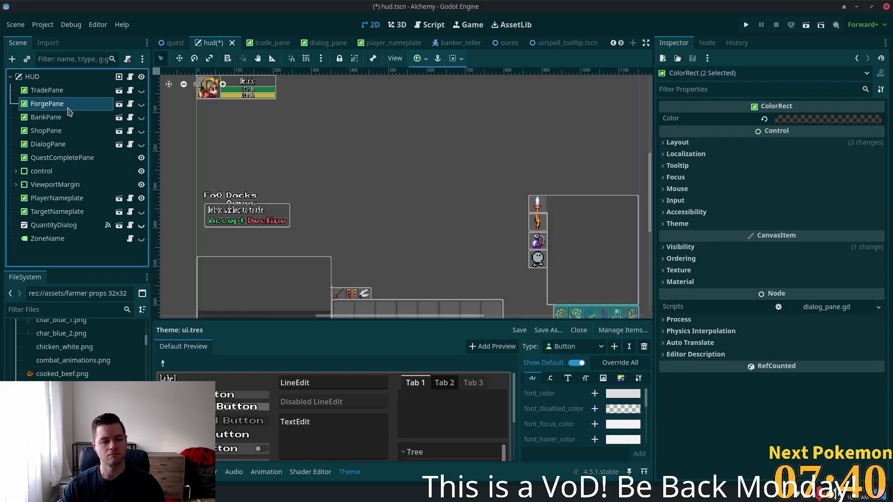
pyautogui.doubleClick(66, 157)
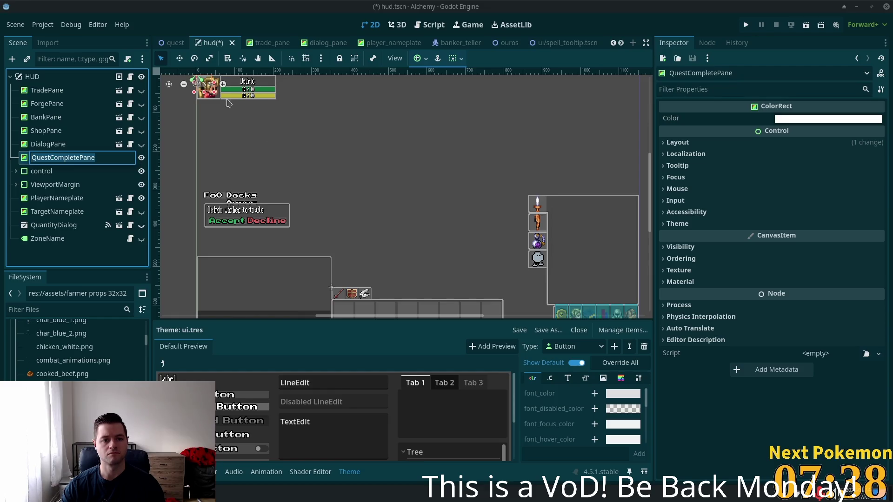
# Set QuestCompletePane's anchor preset to Center in the Inspector layout properties.
pyautogui.click(179, 58)
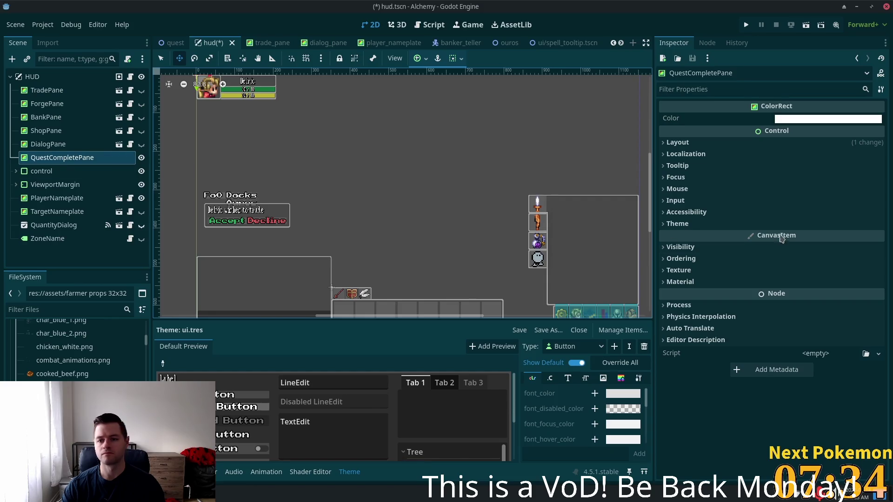
pyautogui.click(666, 225)
pyautogui.click(666, 225)
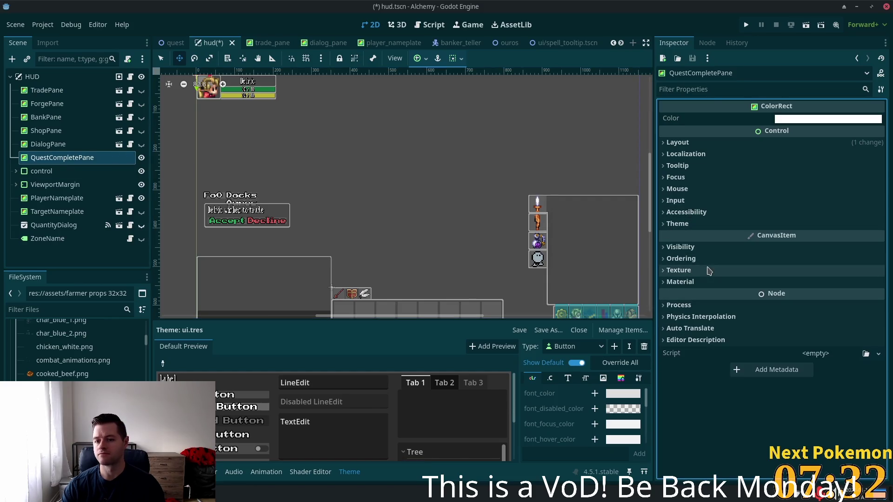
pyautogui.click(666, 143)
pyautogui.click(679, 284)
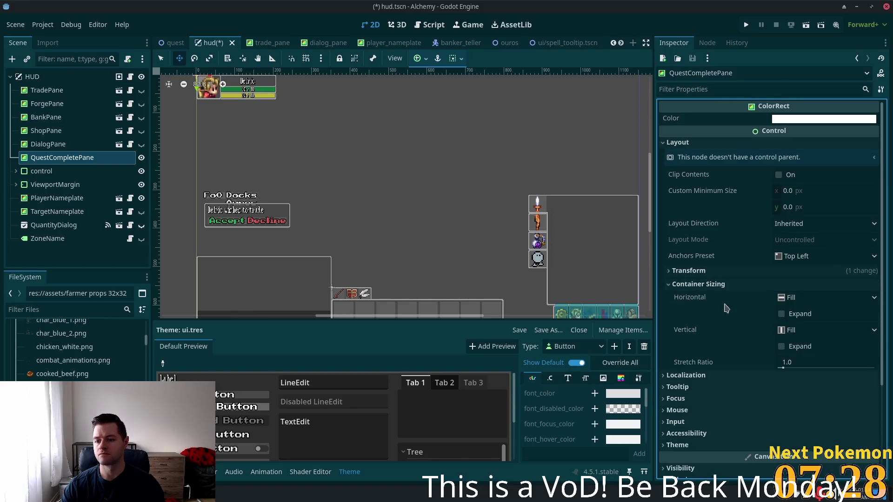
pyautogui.click(801, 258)
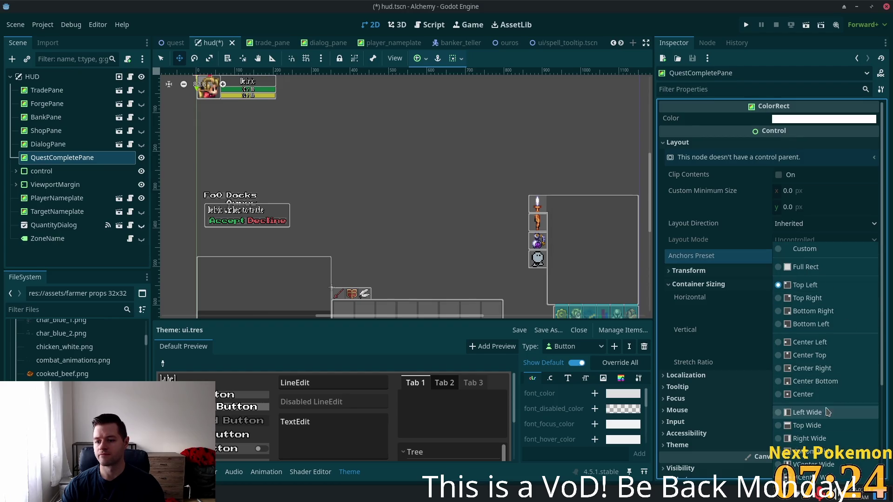
pyautogui.click(820, 395)
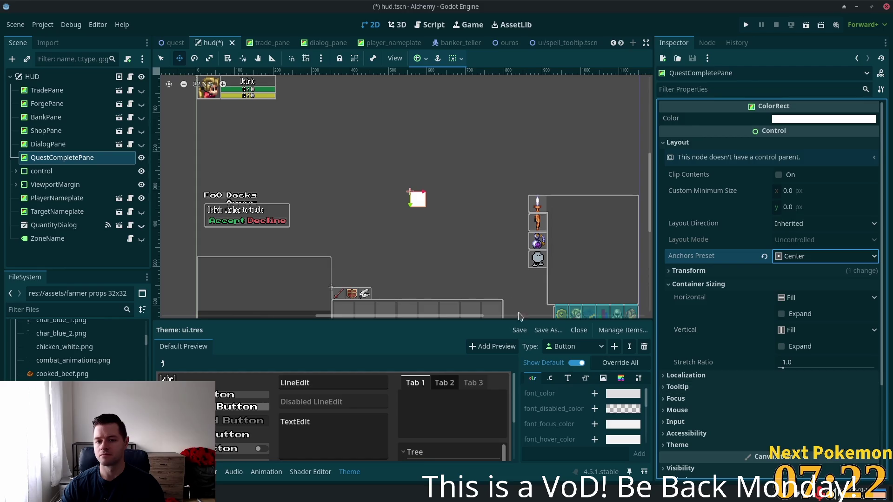
# Enlarge the white pane into a large rectangle and re-anchor it to Center.
pyautogui.click(161, 58)
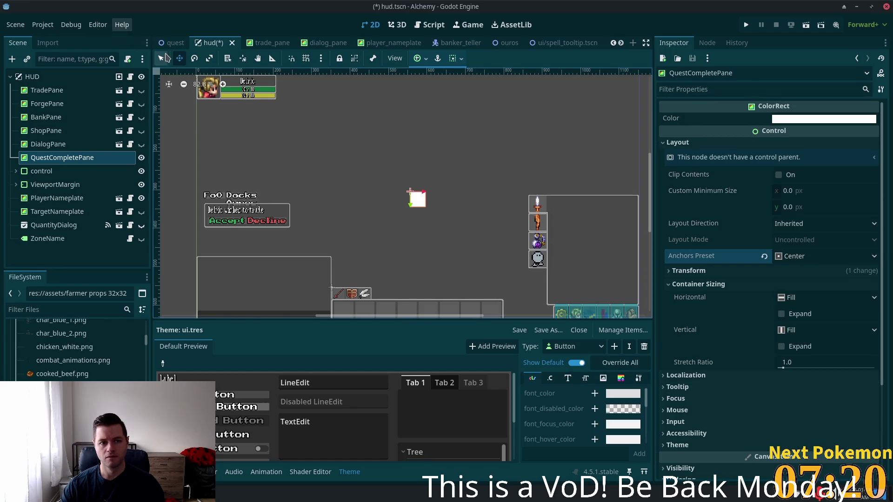
pyautogui.moveTo(429, 210); pyautogui.dragTo(510, 261)
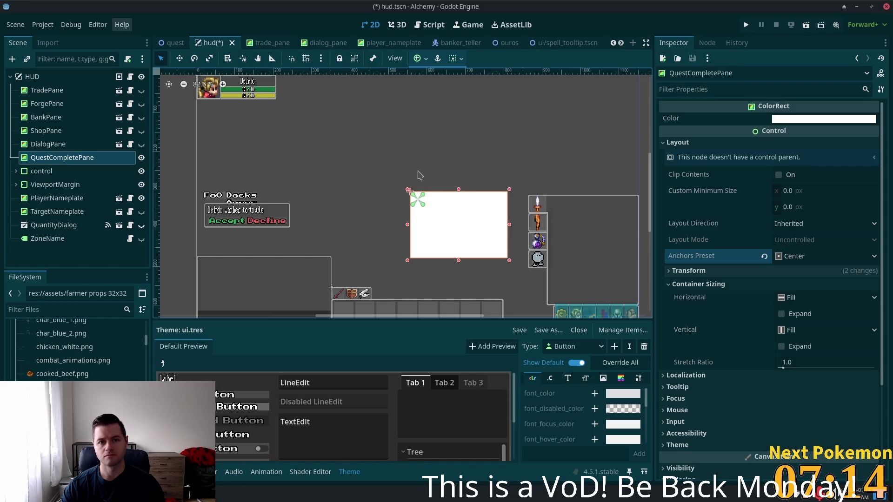
pyautogui.click(420, 58)
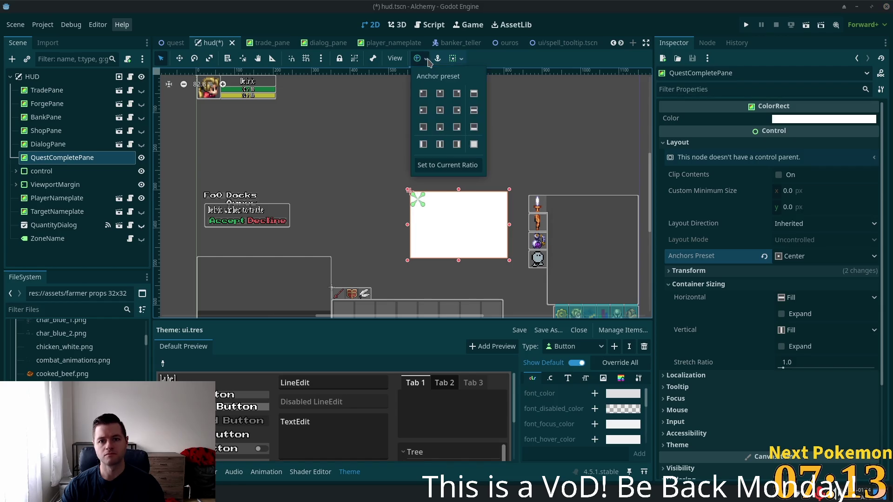
pyautogui.click(442, 113)
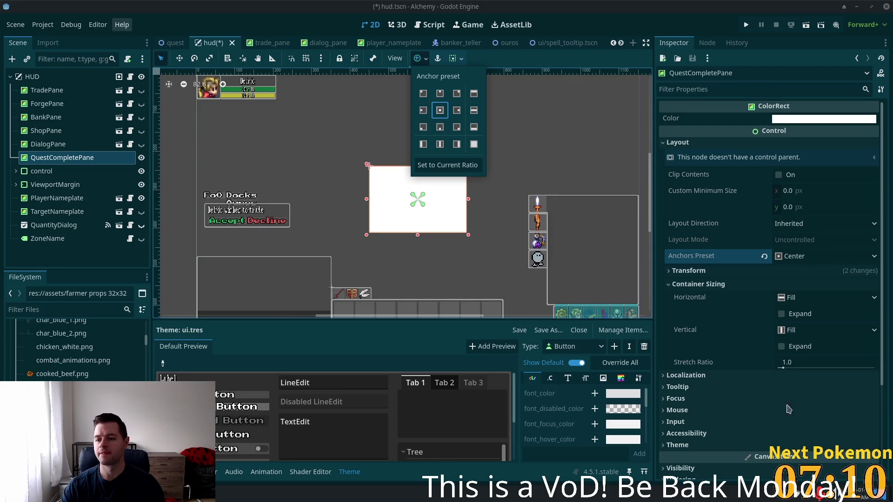
pyautogui.click(46, 144)
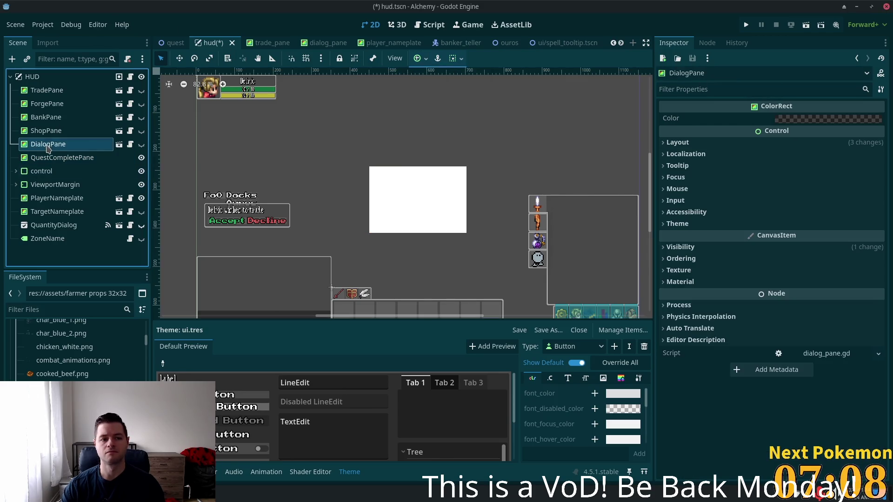
# Paste DialogPane's colour 000000be into QuestCompletePane's Color for a translucent black fill.
pyautogui.click(857, 122)
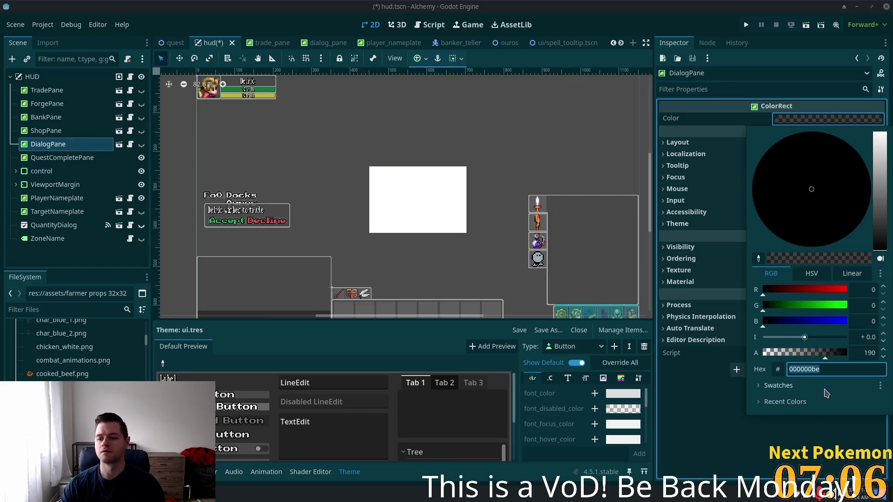
pyautogui.click(427, 188)
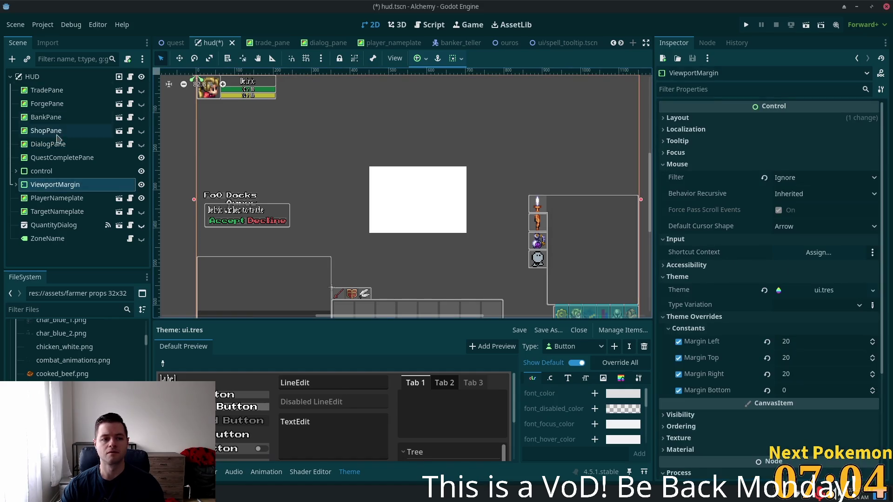
pyautogui.click(61, 158)
pyautogui.click(840, 121)
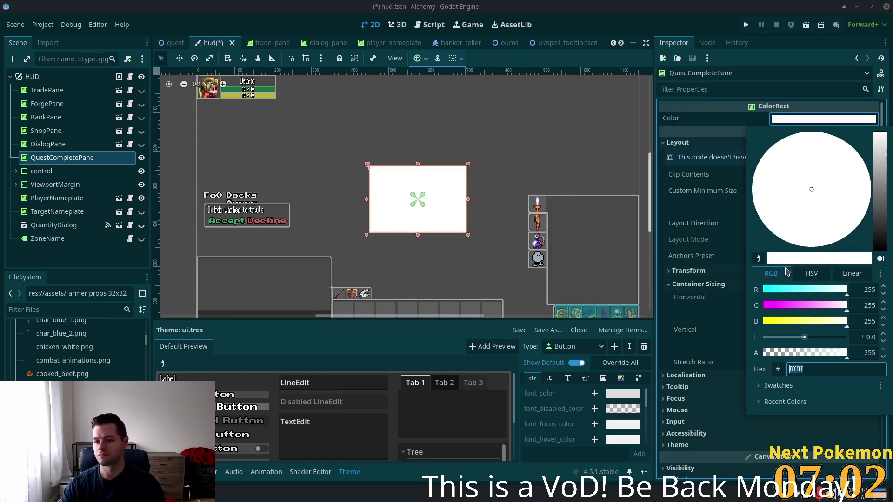
pyautogui.write('000000be')
pyautogui.press('Tab')
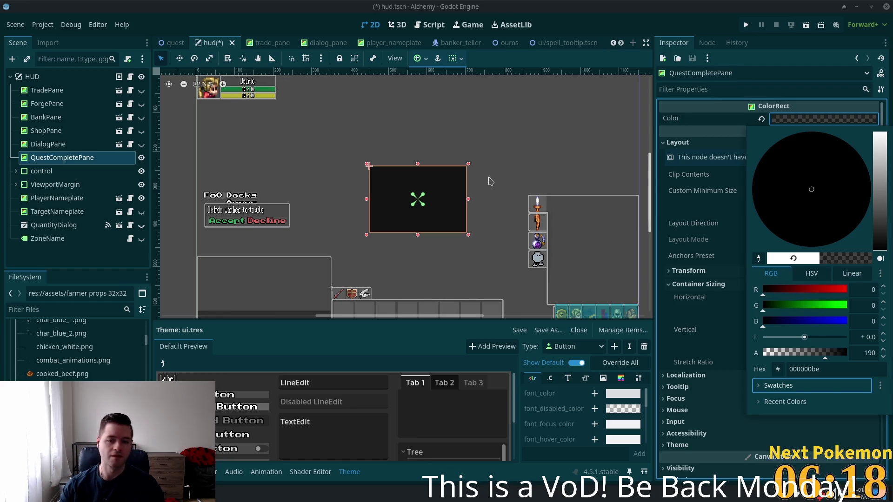
pyautogui.scroll(4, 419, 186)
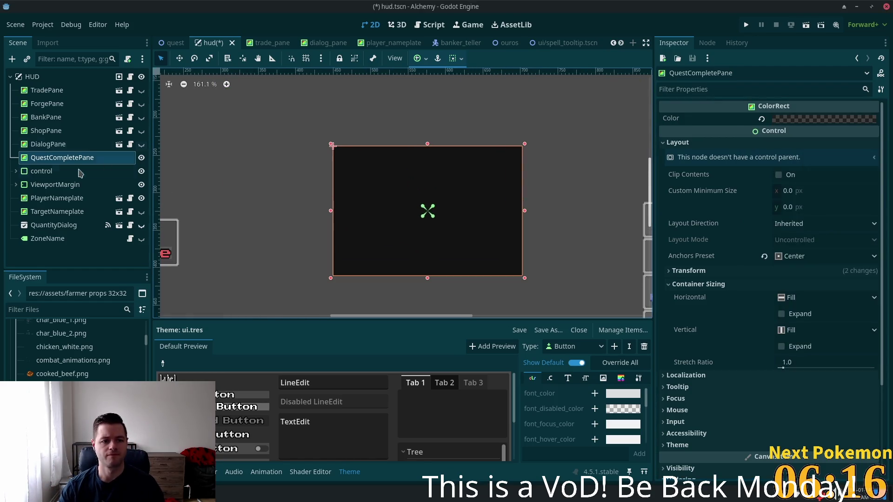
# Save the QuestCompletePane branch as the scene quest_complete_pane.tscn.
pyautogui.rightClick(61, 163)
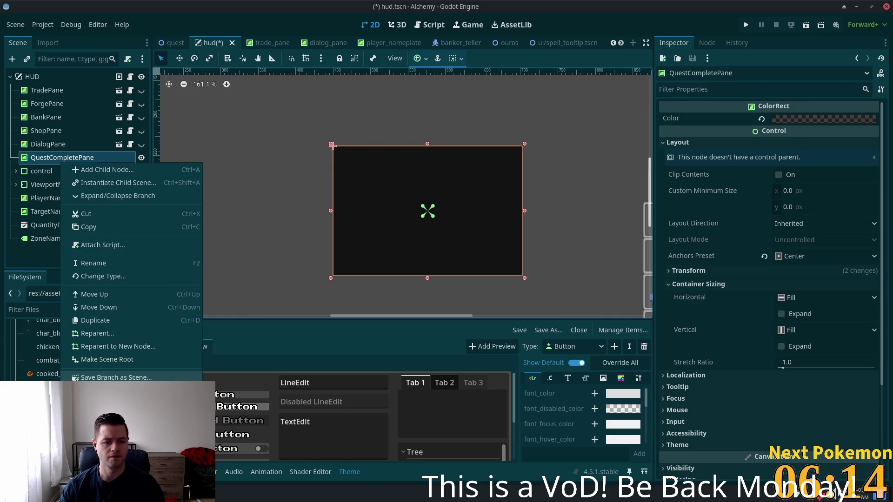
pyautogui.click(112, 377)
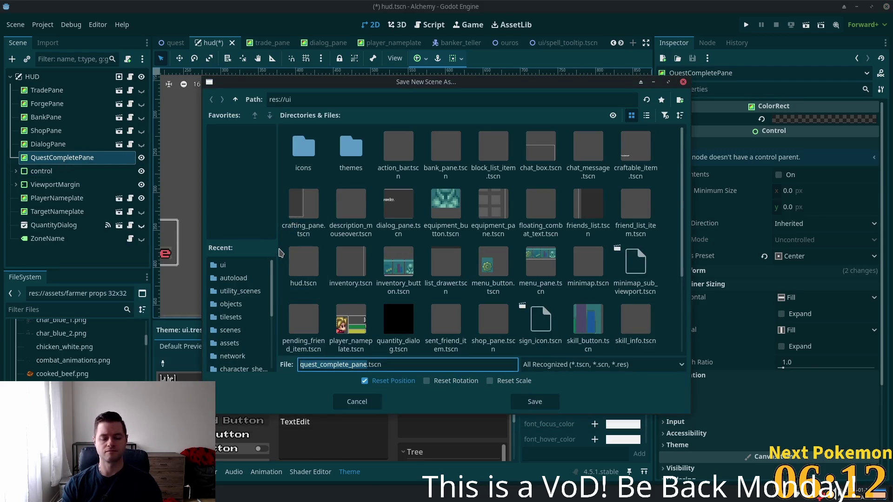
pyautogui.press('Return')
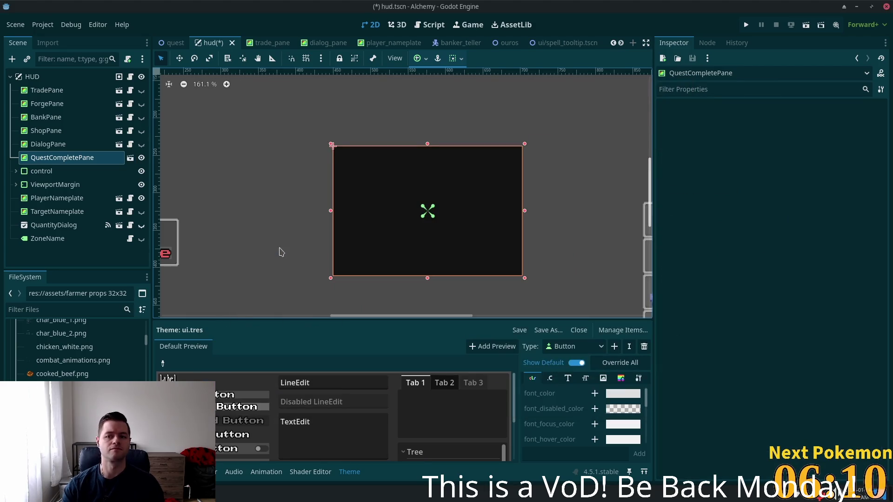
# Open quest_complete_pane.tscn and start adding a child to its QuestCompletePane root.
pyautogui.click(130, 158)
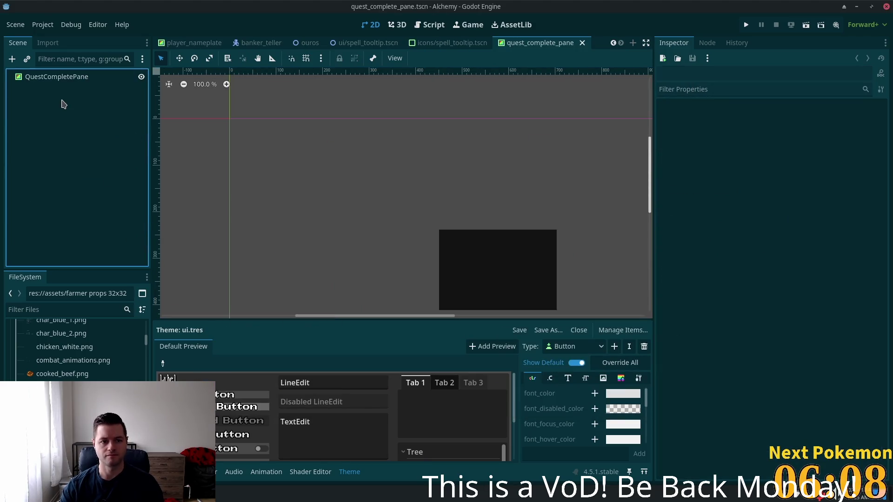
pyautogui.click(52, 78)
pyautogui.hotkey('ctrl', 'a')
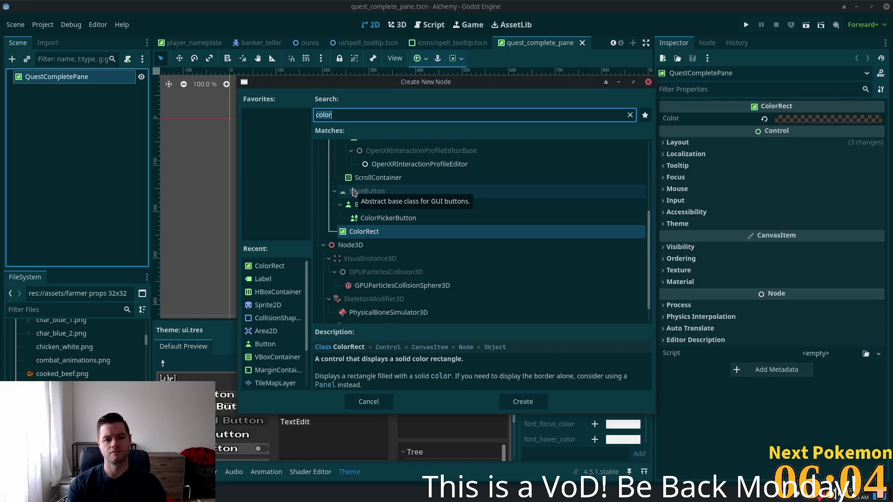
pyautogui.hotkey('ctrl', 'a')
# Add a MarginContainer and copy the QuestCompletePane root's Size value.
pyautogui.write('margin')
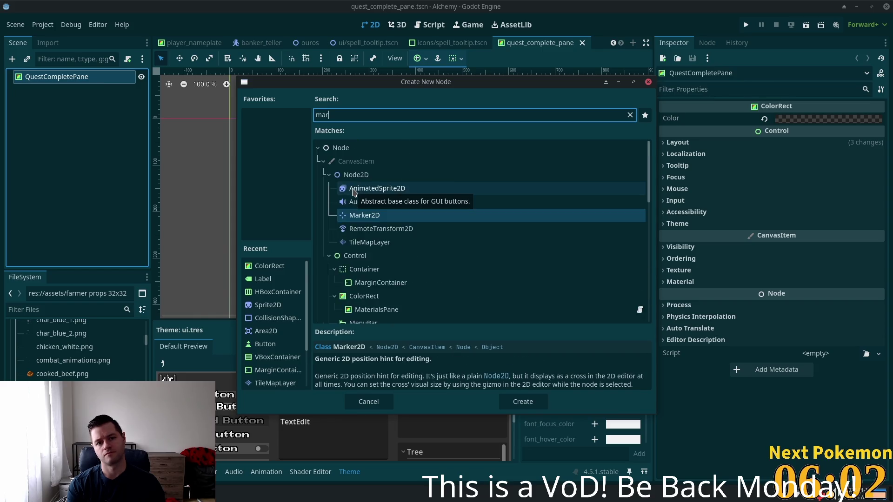
pyautogui.press('Return')
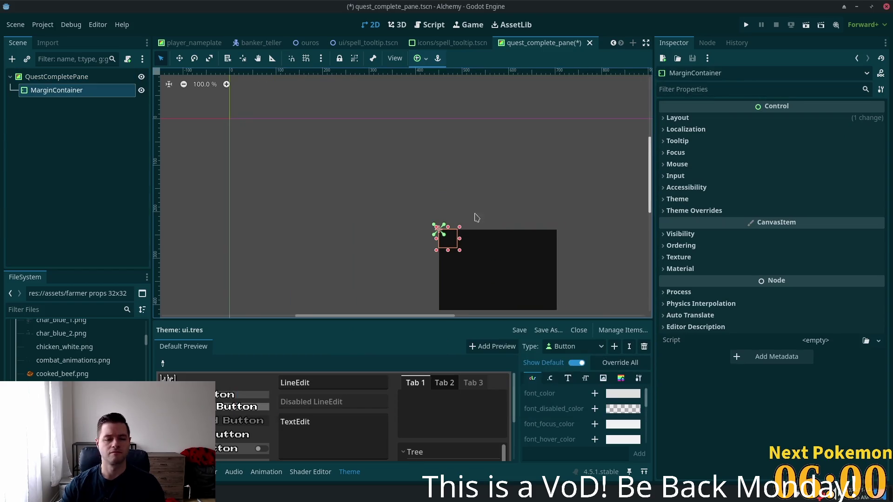
pyautogui.scroll(4, 475, 219)
pyautogui.click(107, 77)
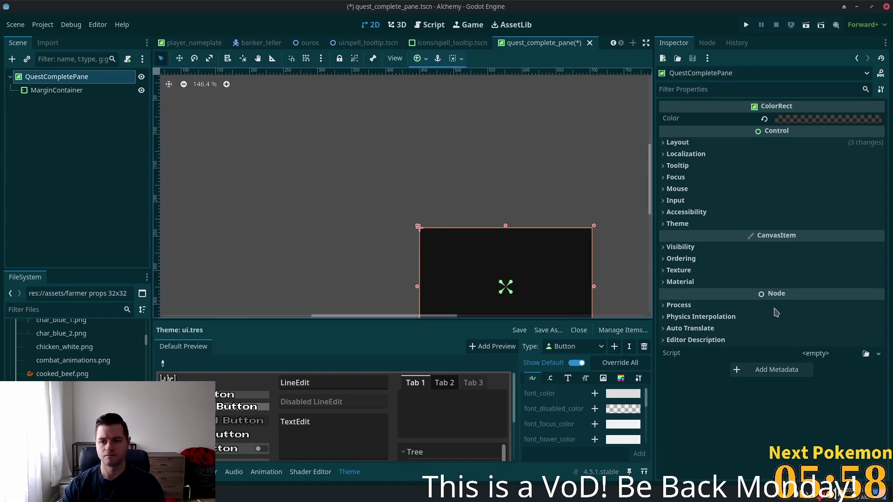
pyautogui.click(677, 143)
pyautogui.click(681, 272)
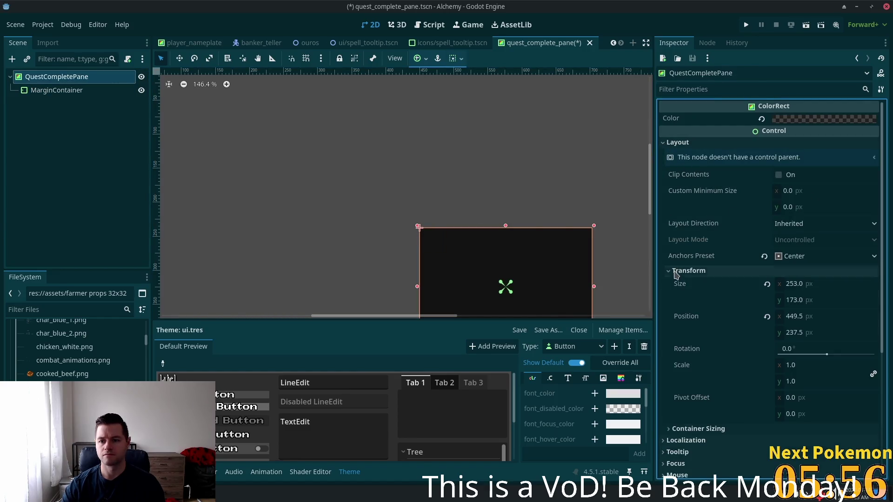
pyautogui.rightClick(677, 284)
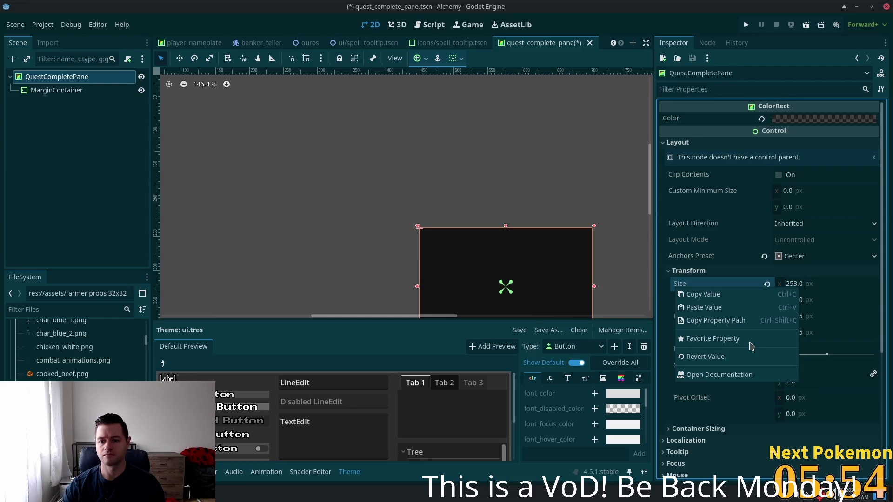
pyautogui.click(716, 295)
# Switch the MarginContainer to anchor layout with the Full Rect preset.
pyautogui.scroll(1, 537, 213)
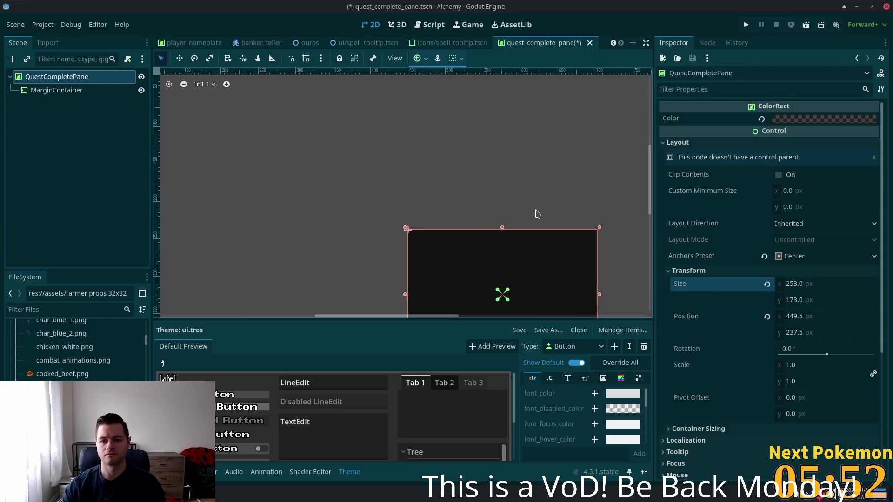
pyautogui.moveTo(428, 96); pyautogui.dragTo(354, 69)
pyautogui.click(79, 91)
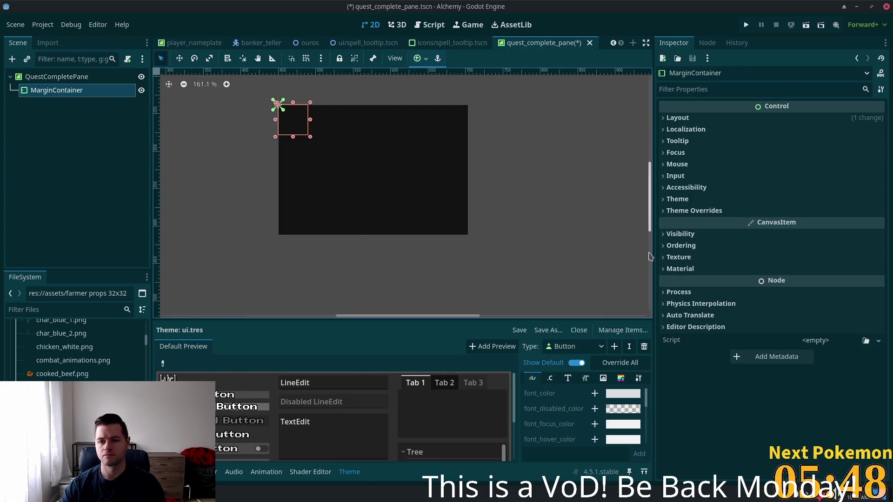
pyautogui.click(670, 118)
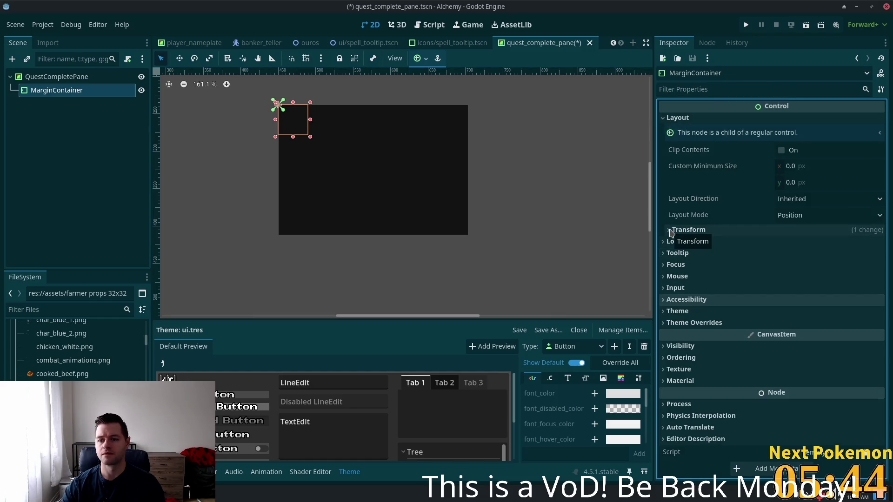
pyautogui.click(807, 216)
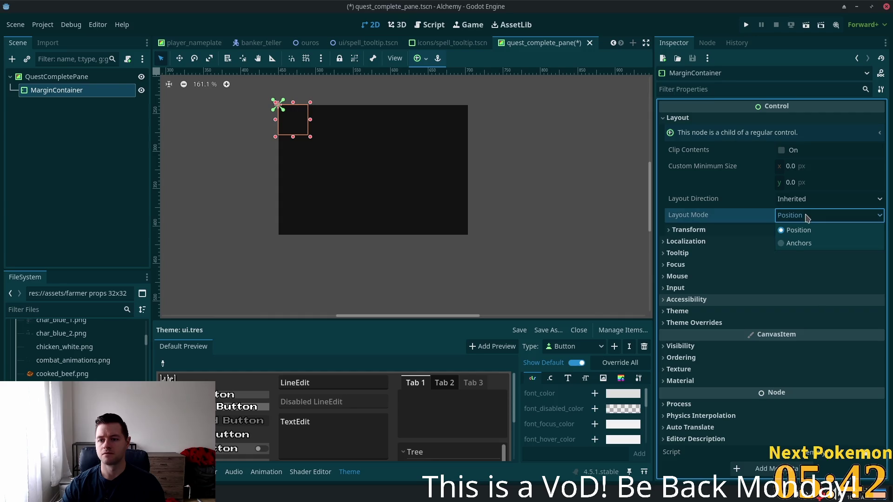
pyautogui.click(796, 242)
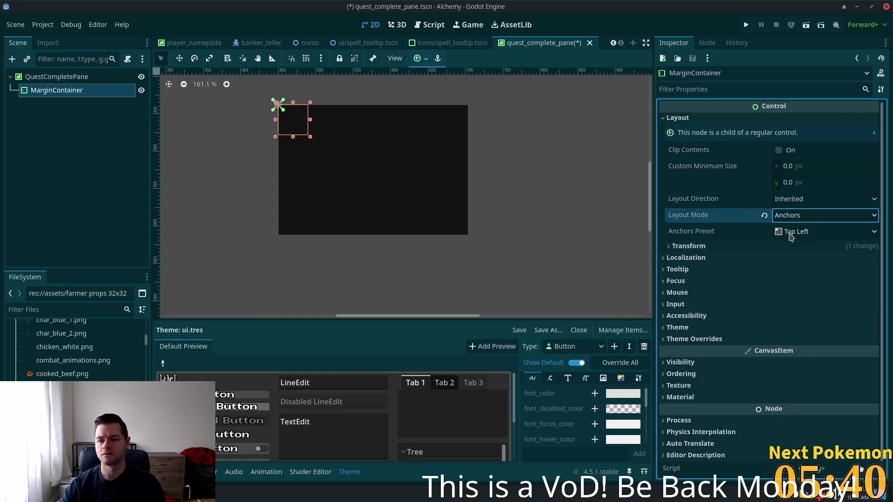
pyautogui.click(790, 235)
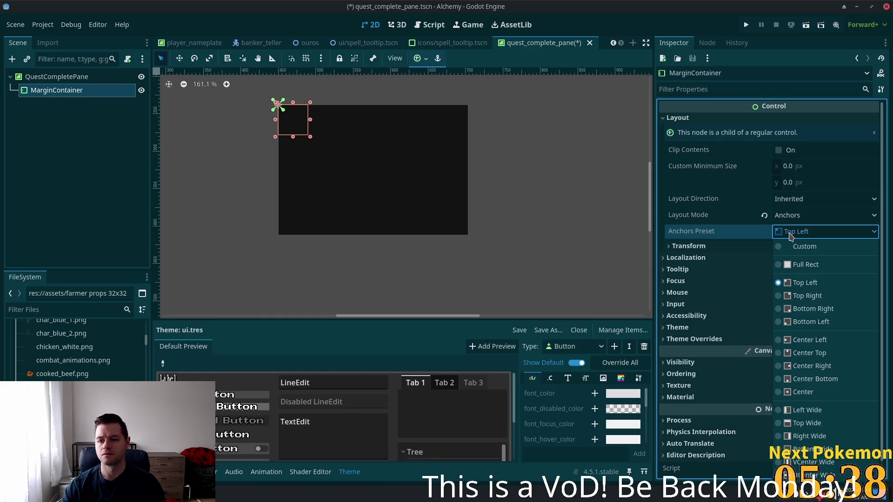
pyautogui.click(795, 267)
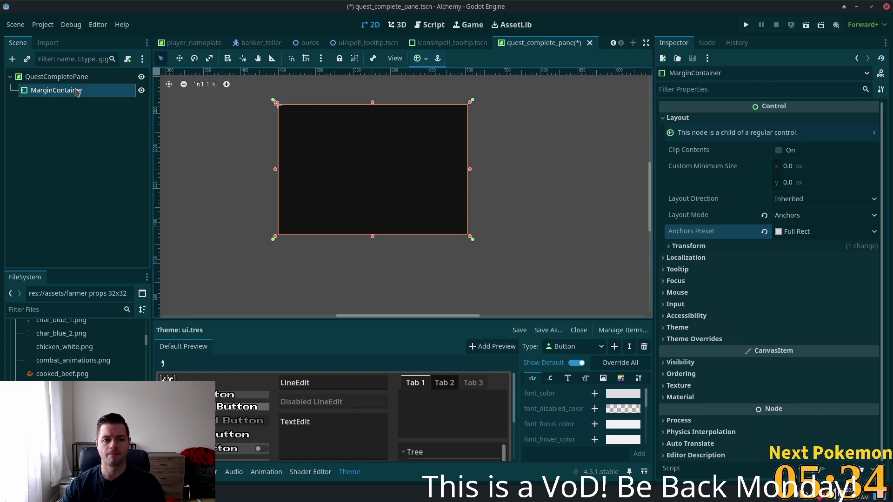
# Override the MarginContainer's left, top, right and bottom margin constants to 10.
pyautogui.click(695, 339)
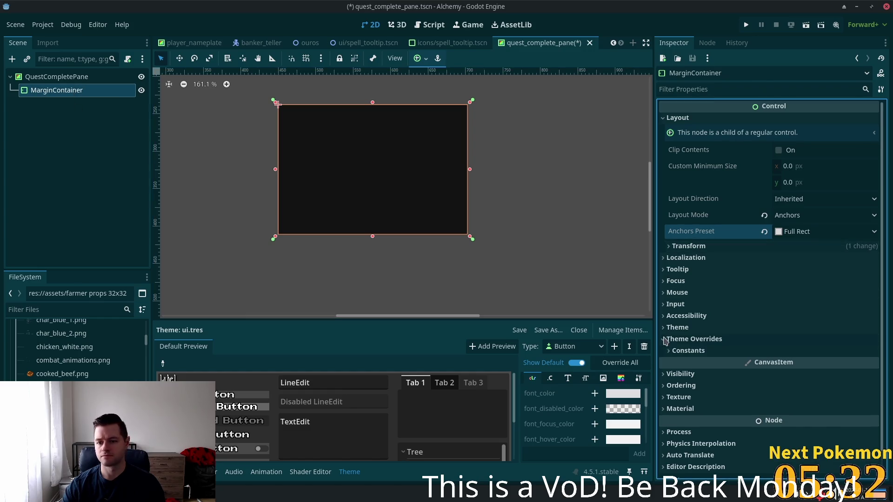
pyautogui.click(701, 356)
pyautogui.click(811, 368)
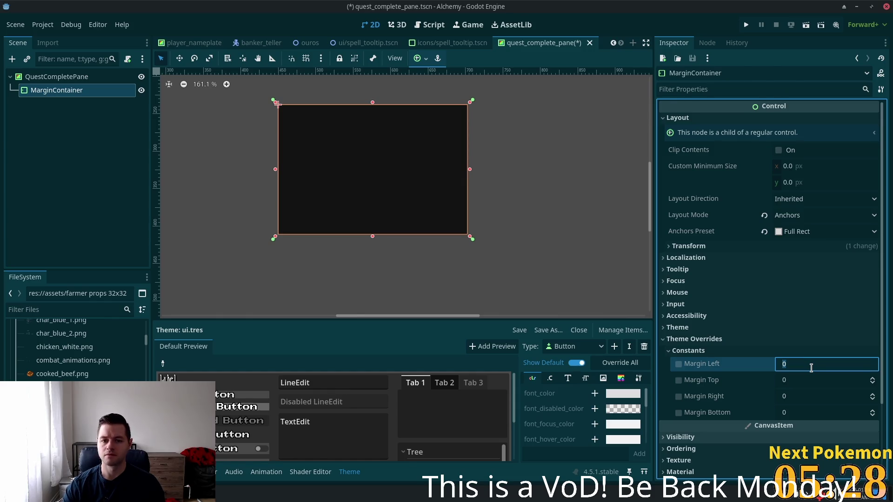
pyautogui.write('10')
pyautogui.press('Tab')
pyautogui.write('101')
pyautogui.press('Tab')
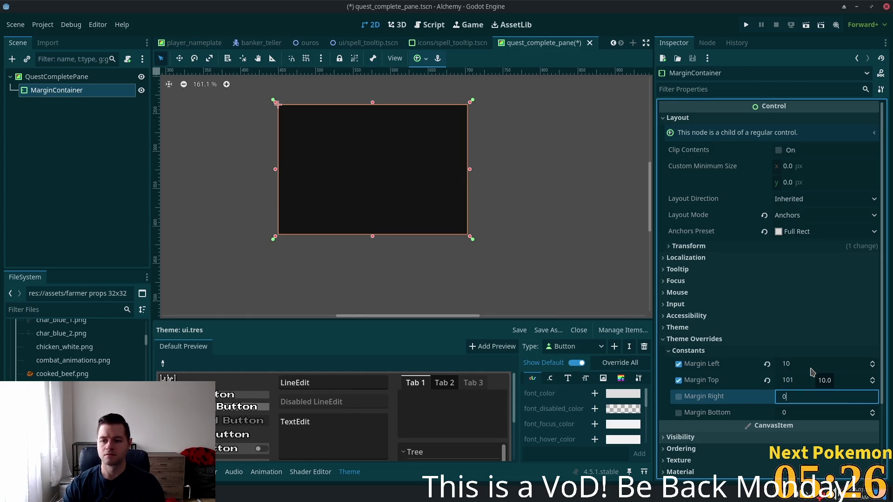
pyautogui.hotkey('shift', 'Tab')
pyautogui.press('BackSpace')
pyautogui.press('Tab')
pyautogui.write('10')
pyautogui.press('Tab')
pyautogui.write('10')
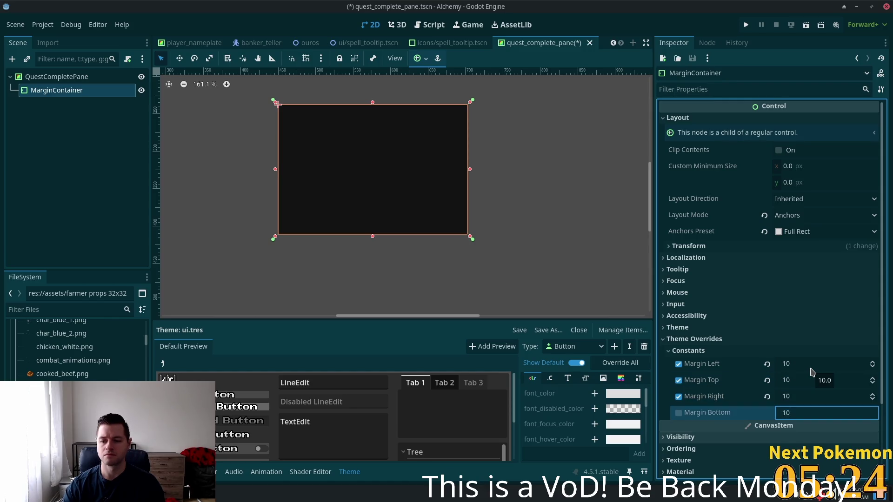
pyautogui.press('Return')
pyautogui.click(52, 77)
pyautogui.click(48, 90)
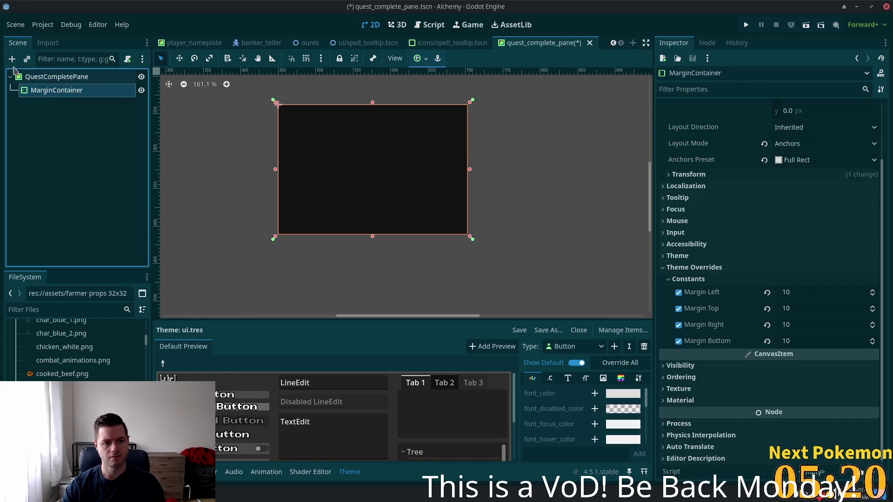
pyautogui.rightClick(31, 90)
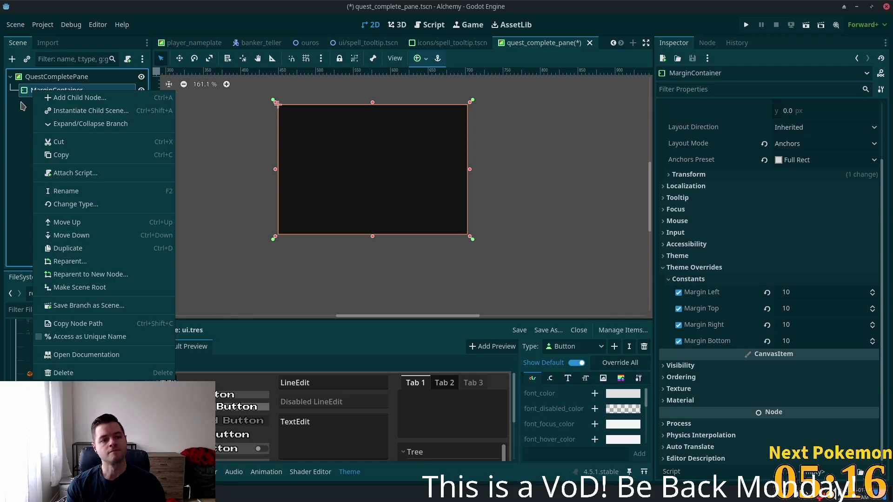
# Create a VBoxContainer under the MarginContainer via the 'vbox' node search.
pyautogui.click(22, 94)
pyautogui.hotkey('ctrl', 'a')
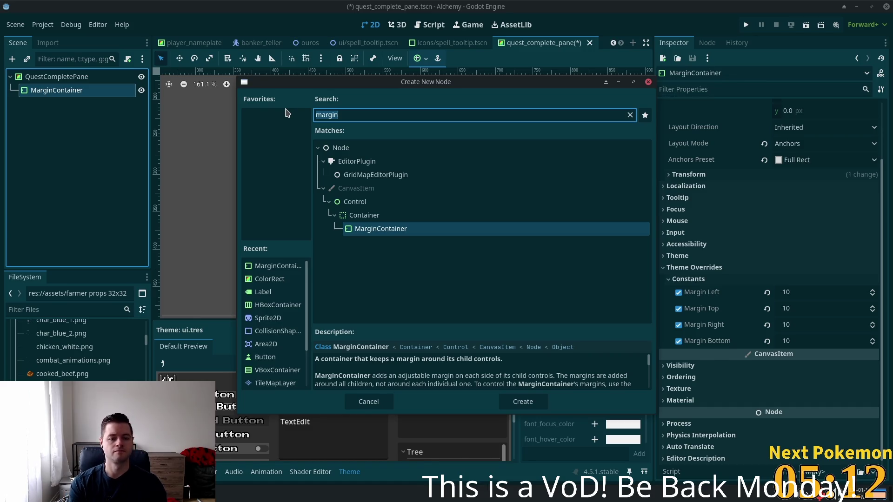
pyautogui.write('vbox')
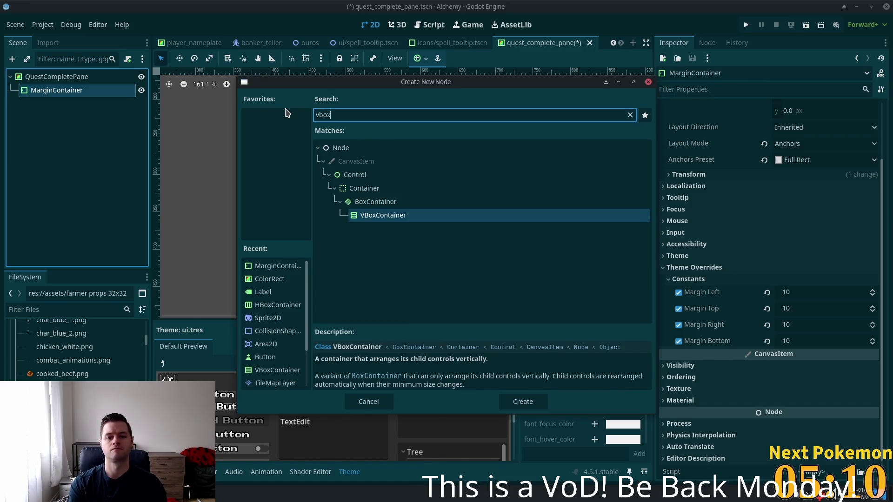
pyautogui.press('Return')
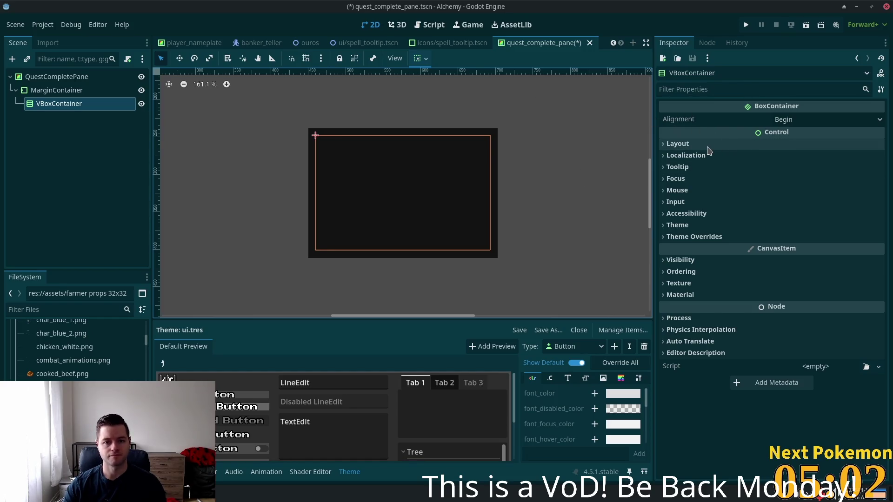
pyautogui.hotkey('ctrl', 'a')
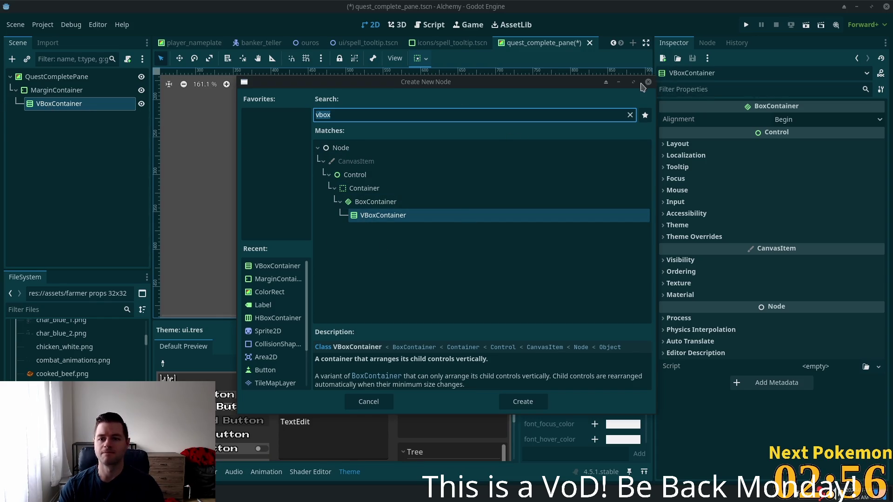
# Close the Create New Node dialog without adding a node.
pyautogui.press('Escape')
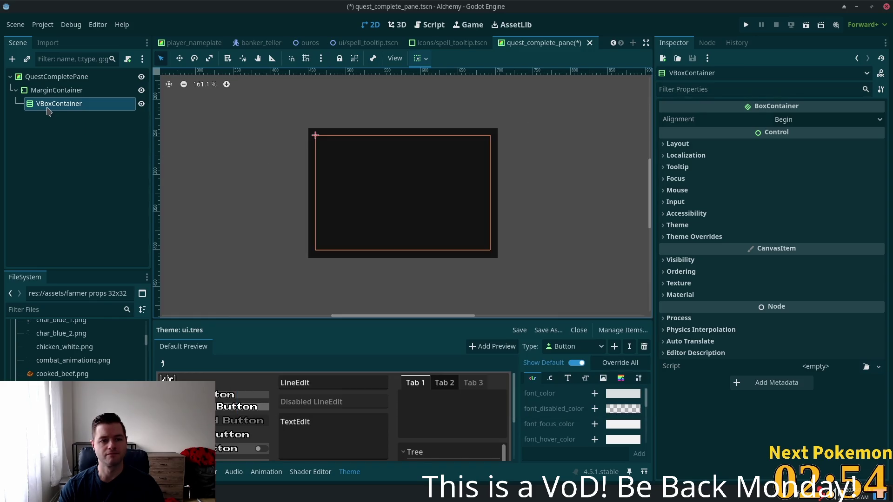
# Add a Label under the VBoxContainer and rename it Title.
pyautogui.click(52, 103)
pyautogui.hotkey('ctrl', 'a')
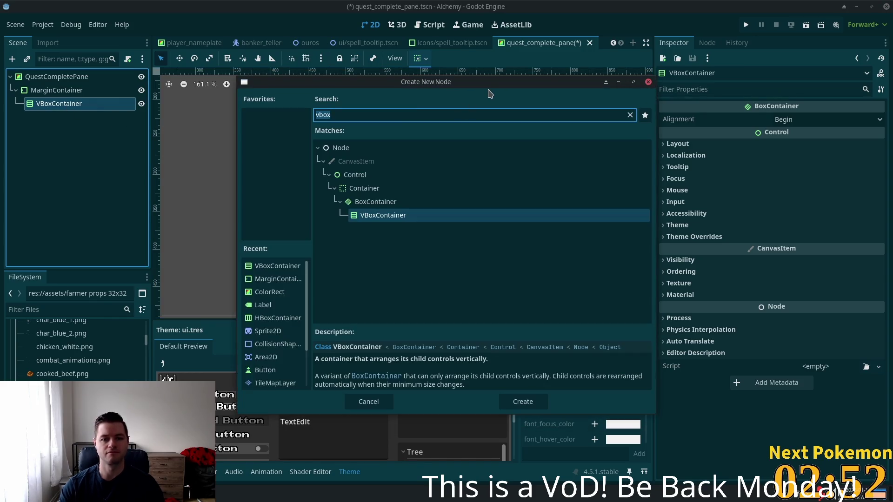
pyautogui.write('label')
pyautogui.press('Return')
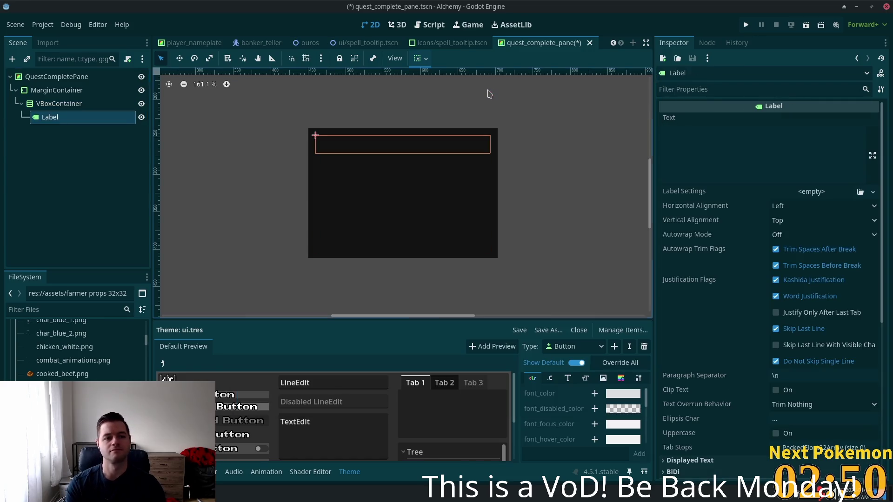
pyautogui.click(95, 127)
pyautogui.click(70, 118)
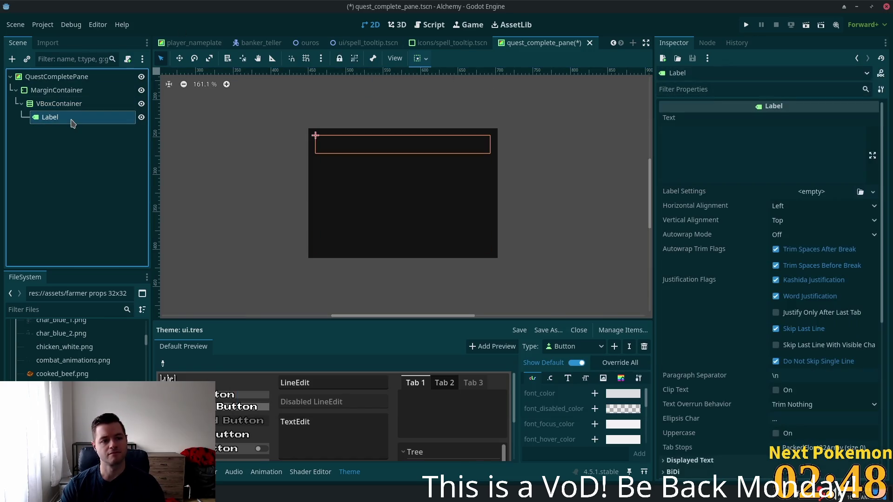
pyautogui.click(70, 118)
pyautogui.write('Title')
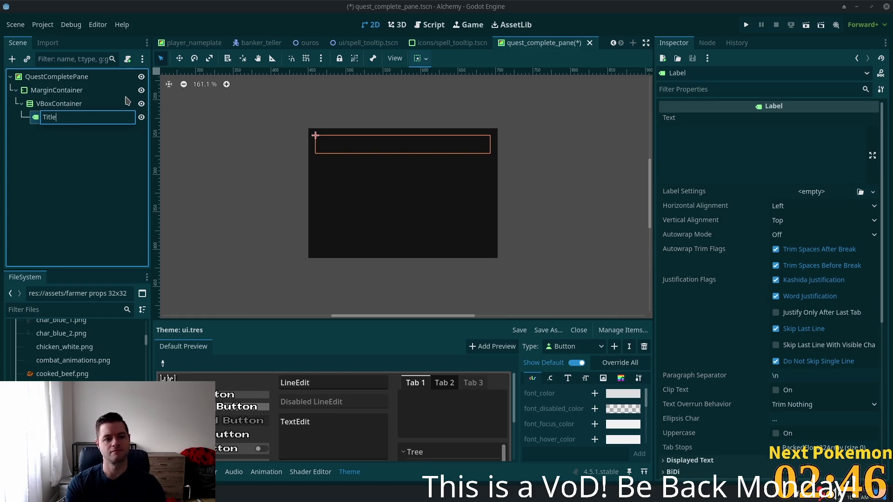
pyautogui.press('Return')
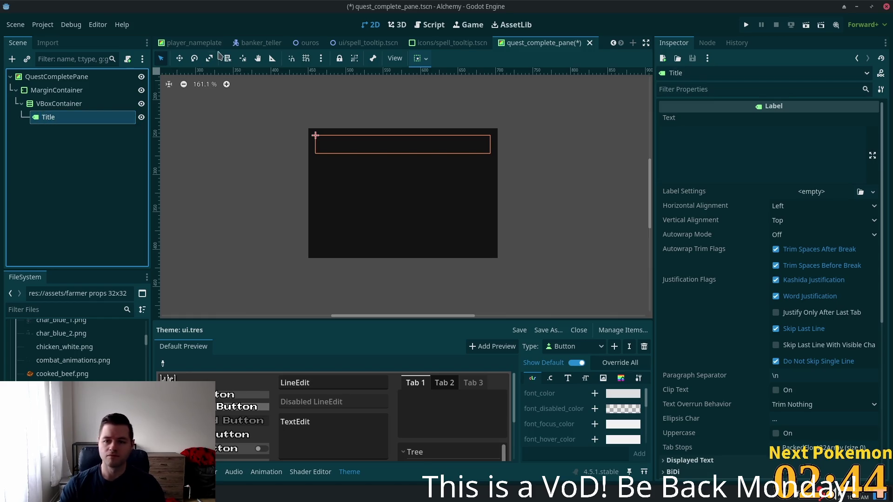
# Centre the Title horizontally and set its text to 'Quest Complete!'.
pyautogui.click(793, 211)
pyautogui.click(797, 234)
pyautogui.click(755, 162)
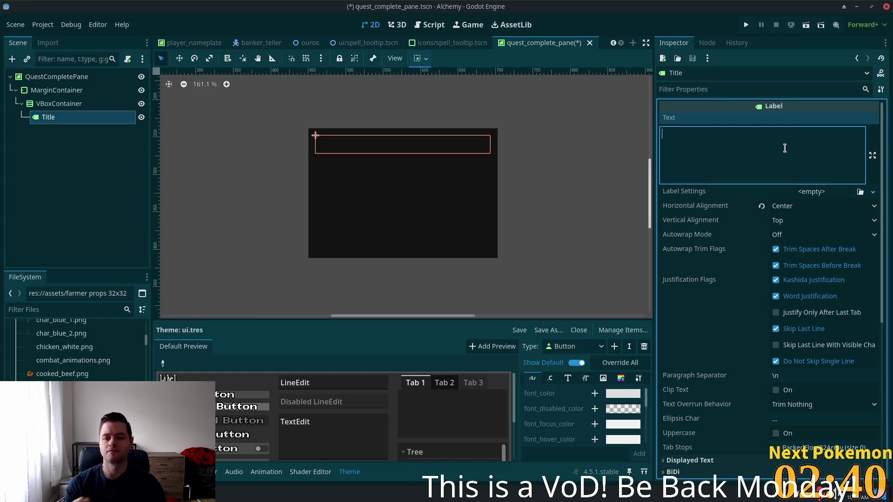
pyautogui.write('Que')
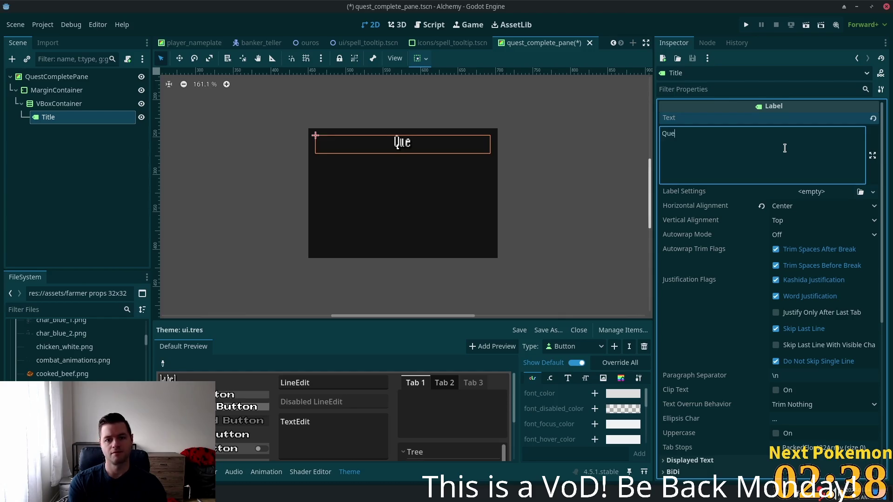
pyautogui.write('st Complete!')
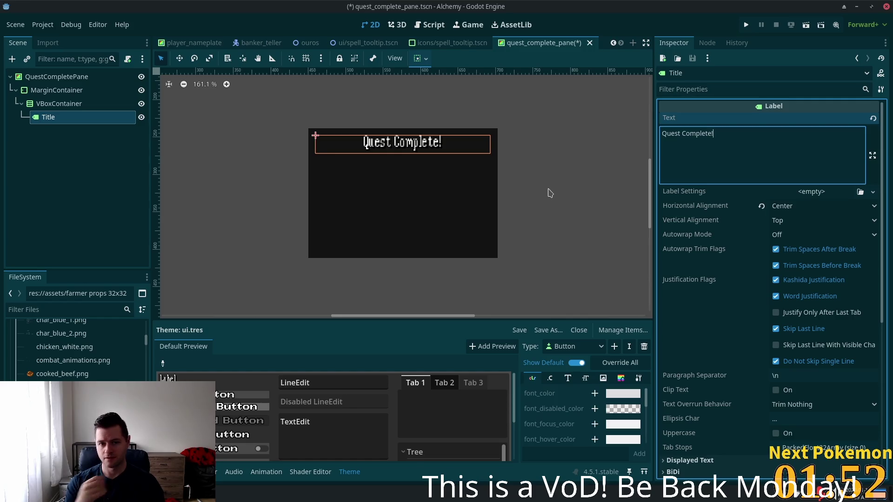
# Give the Title a new LabelSettings with font size 32.
pyautogui.click(812, 193)
pyautogui.click(845, 223)
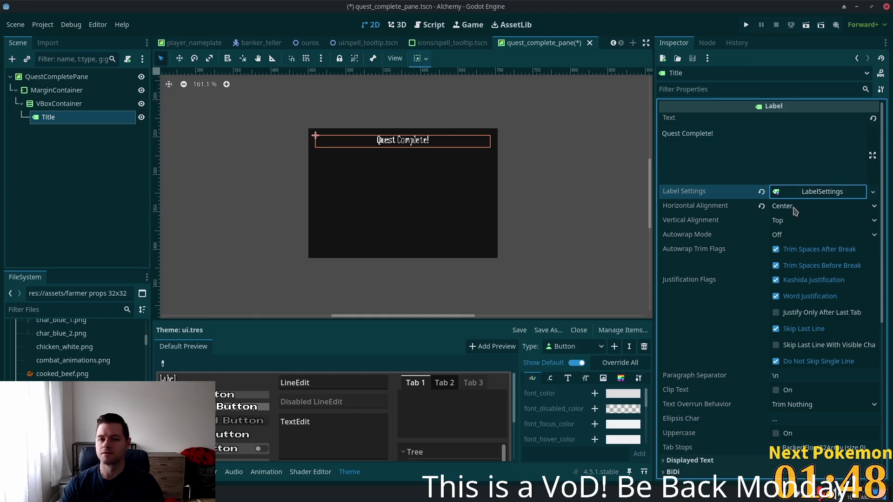
pyautogui.click(795, 193)
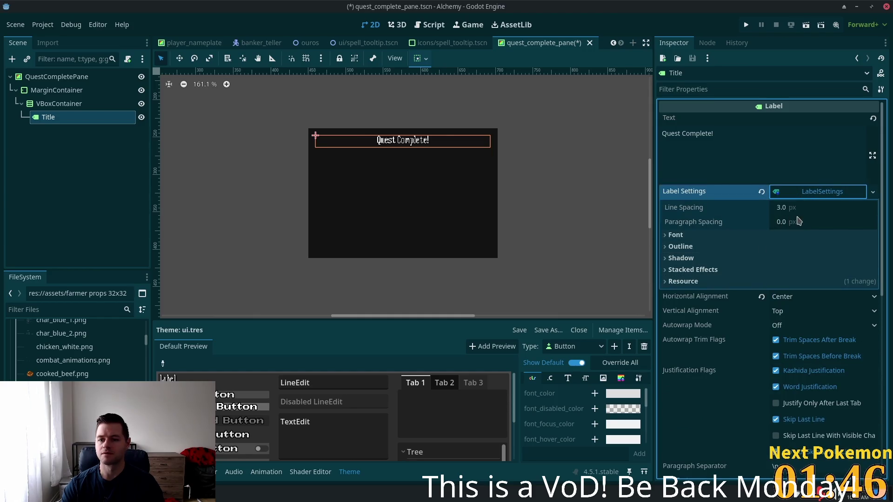
pyautogui.click(739, 236)
pyautogui.click(812, 263)
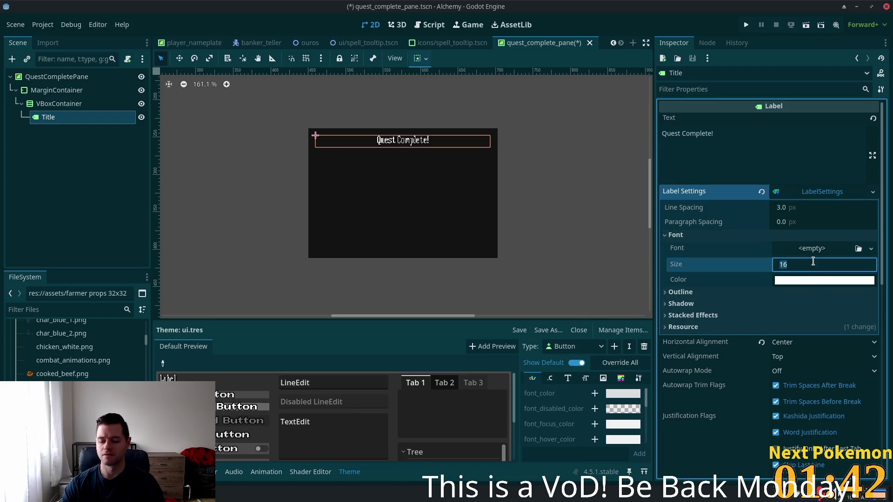
pyautogui.write('32')
pyautogui.press('Tab')
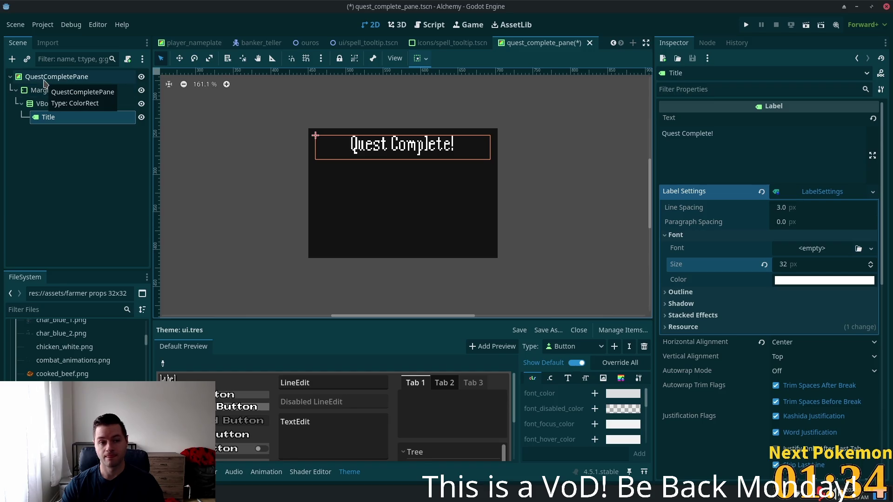
# Switch to the dialog_pane scene and read SpeakerName's font colour override, ffef22.
pyautogui.moveTo(265, 47)
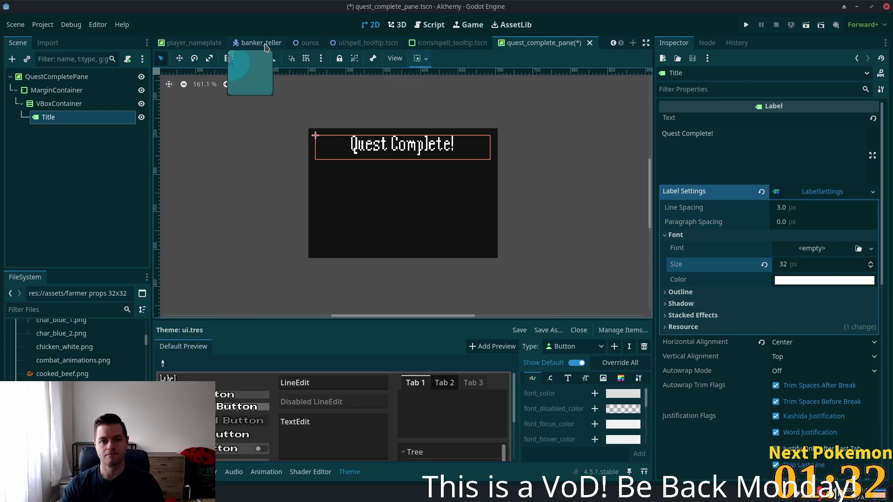
pyautogui.scroll(4, 266, 47)
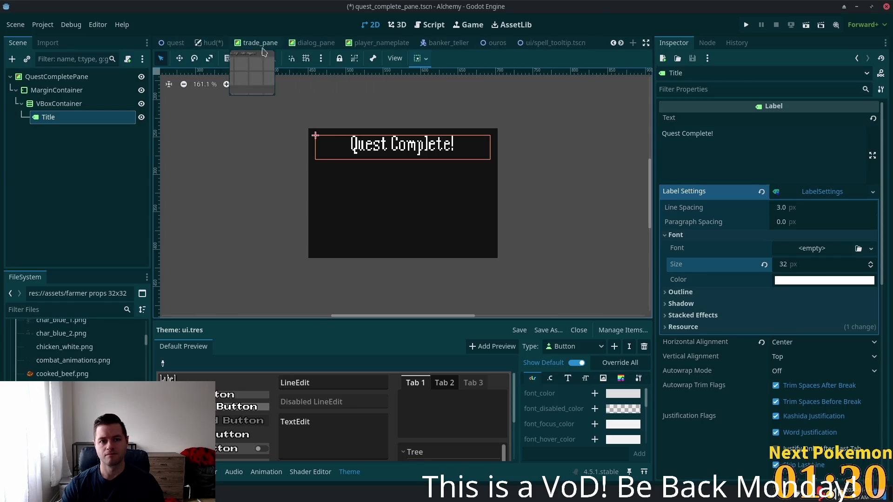
pyautogui.click(311, 43)
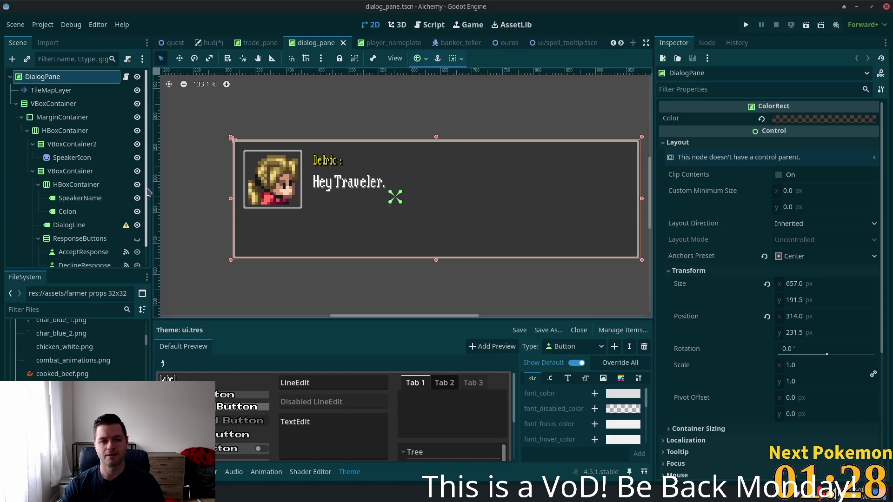
pyautogui.click(74, 198)
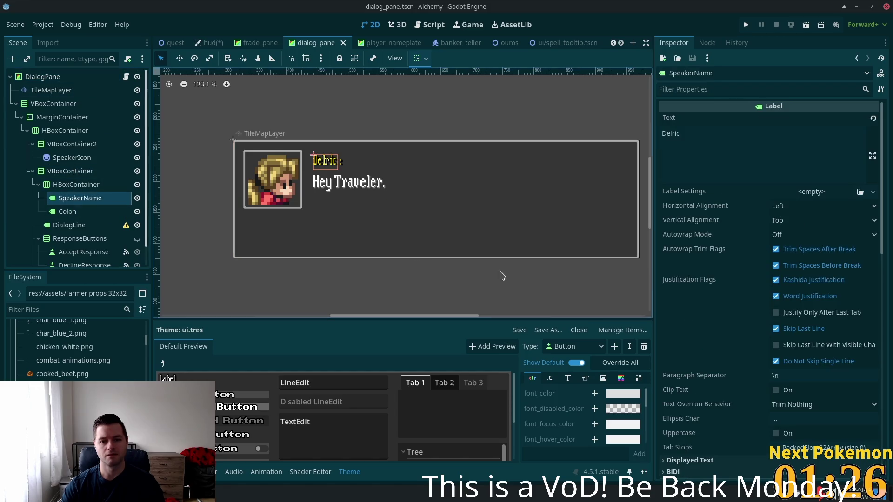
pyautogui.scroll(-5, 843, 289)
pyautogui.scroll(-5, 843, 289)
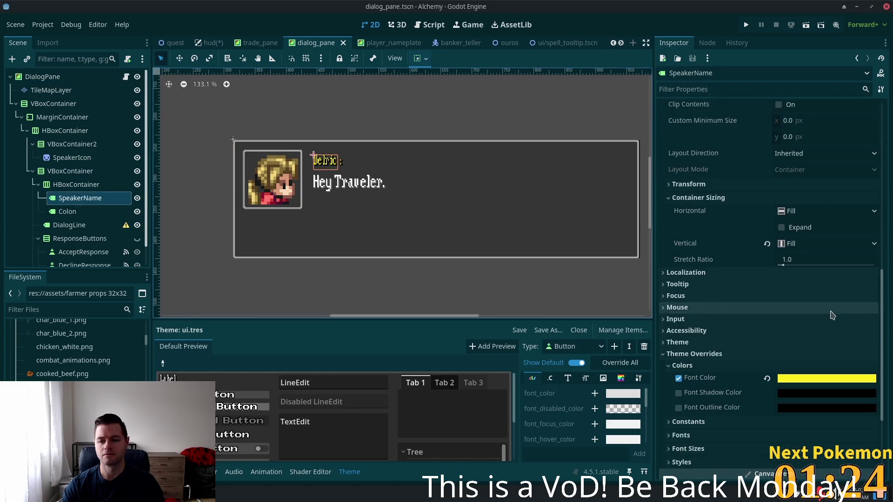
pyautogui.click(816, 377)
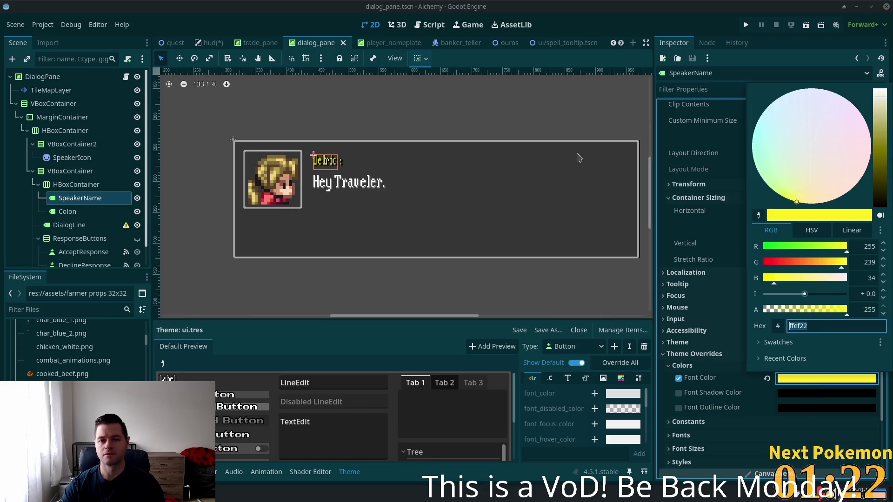
pyautogui.click(446, 45)
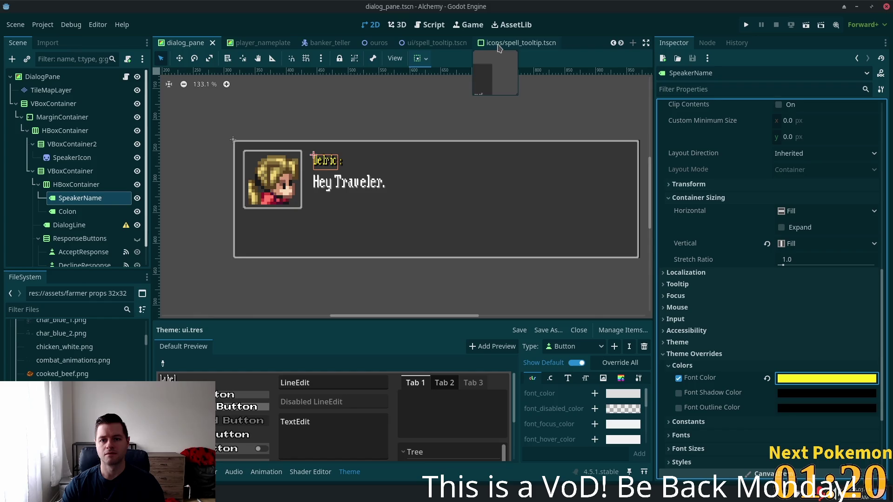
pyautogui.scroll(-1, 430, 47)
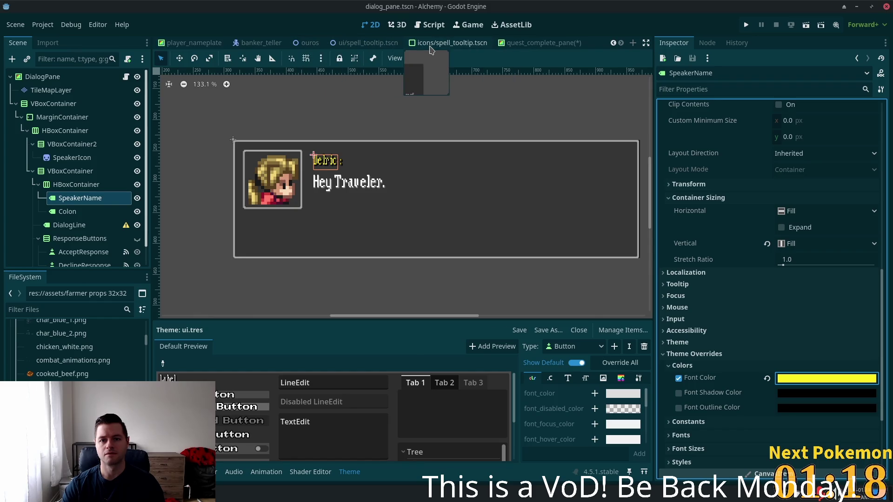
# In the quest_complete_pane scene, set the Title's font colour to yellow ffef22.
pyautogui.click(539, 43)
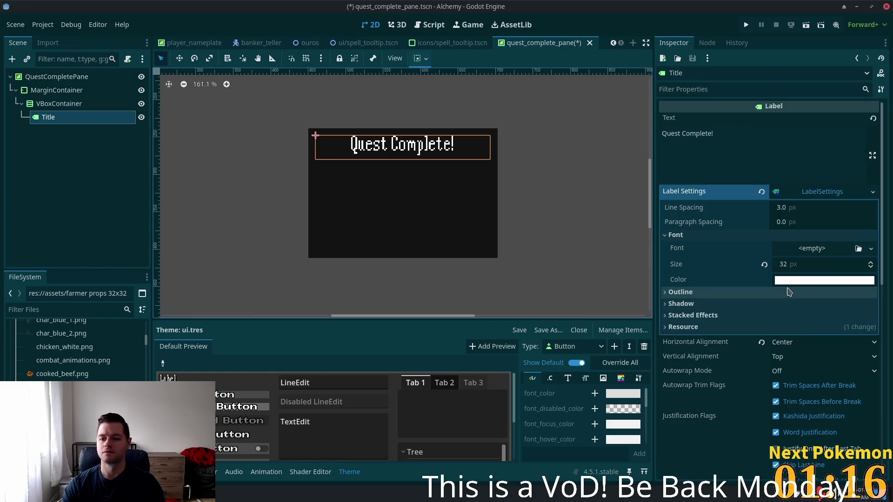
pyautogui.click(787, 282)
pyautogui.write('ffef22')
pyautogui.press('Tab')
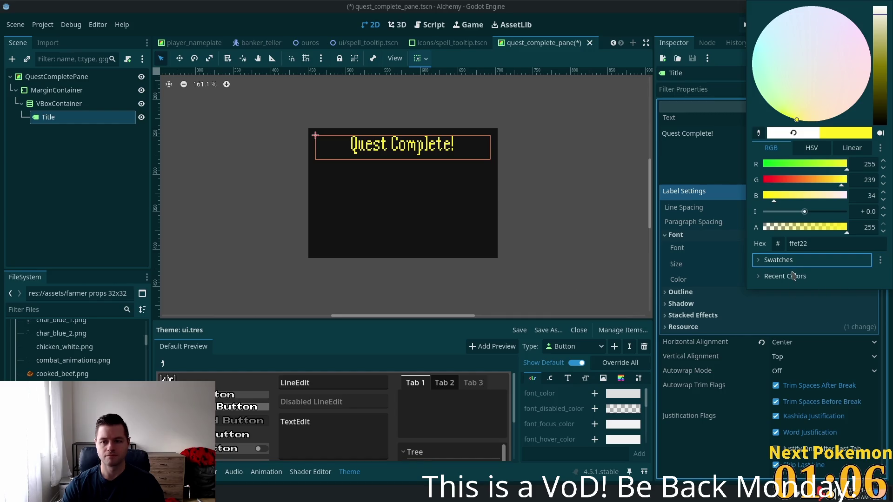
# Give the Title a dark olive 635c00 shadow, starting from ffef22 and darkening it.
pyautogui.click(693, 319)
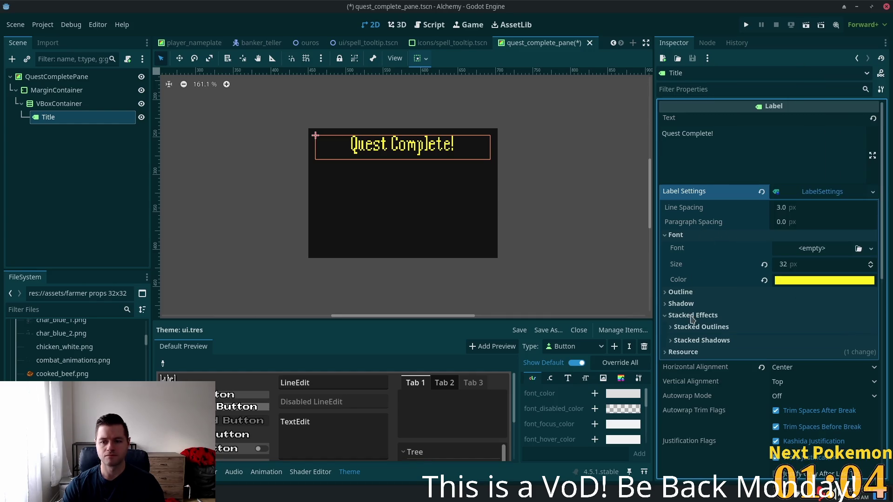
pyautogui.click(681, 305)
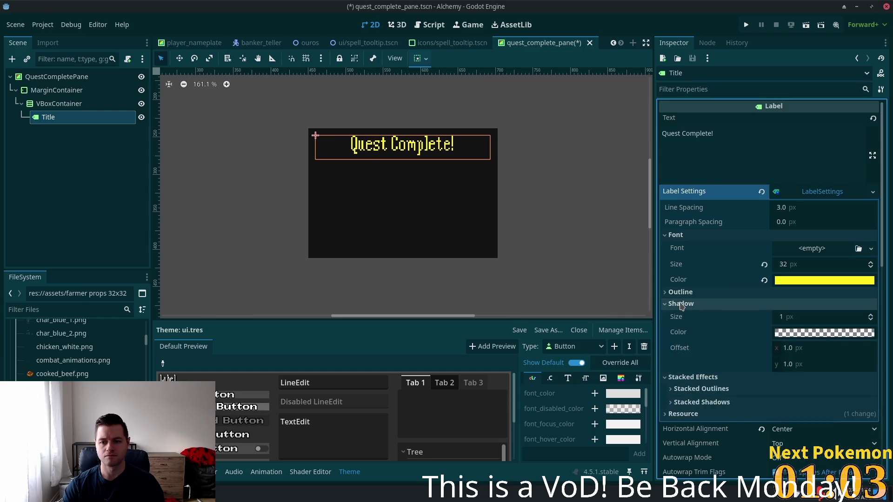
pyautogui.click(816, 334)
pyautogui.write('ffef22')
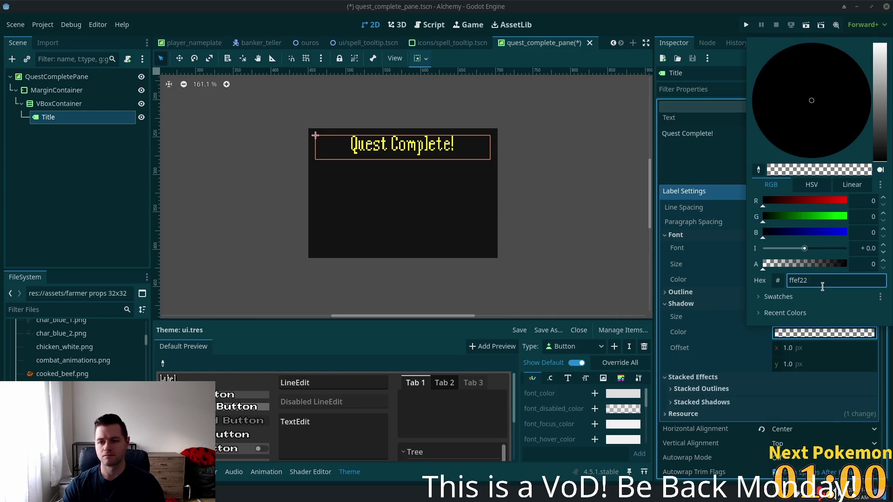
pyautogui.press('Tab')
pyautogui.moveTo(878, 105)
pyautogui.mouseDown()
pyautogui.moveTo(878, 130)
pyautogui.moveTo(868, 88)
pyautogui.moveTo(862, 120)
pyautogui.mouseUp()
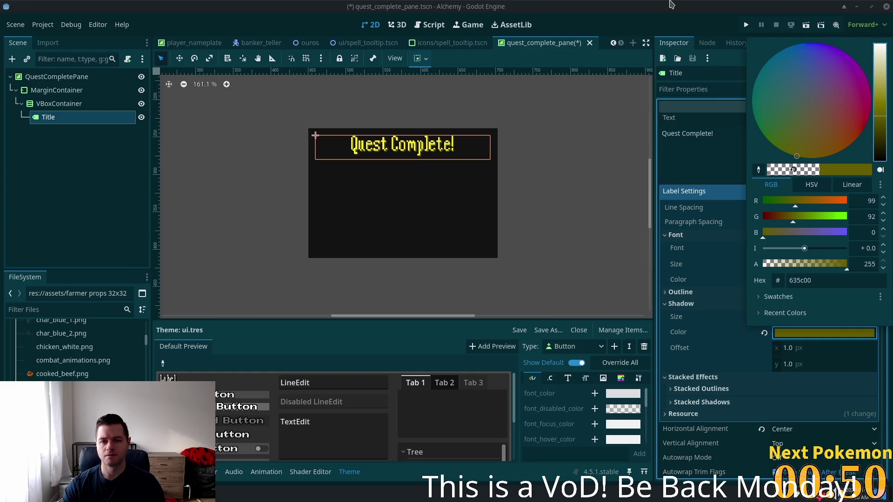
pyautogui.click(590, 195)
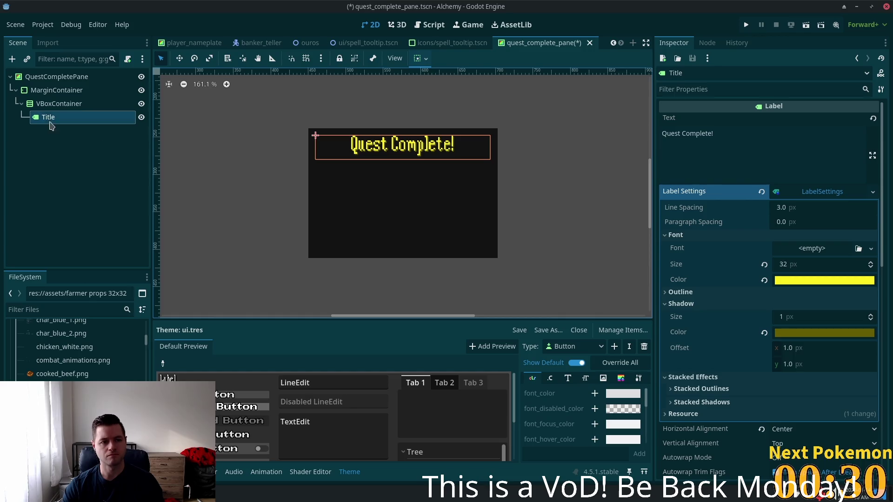
pyautogui.click(46, 105)
# Add an HBoxContainer child under VBoxContainer.
pyautogui.click(47, 118)
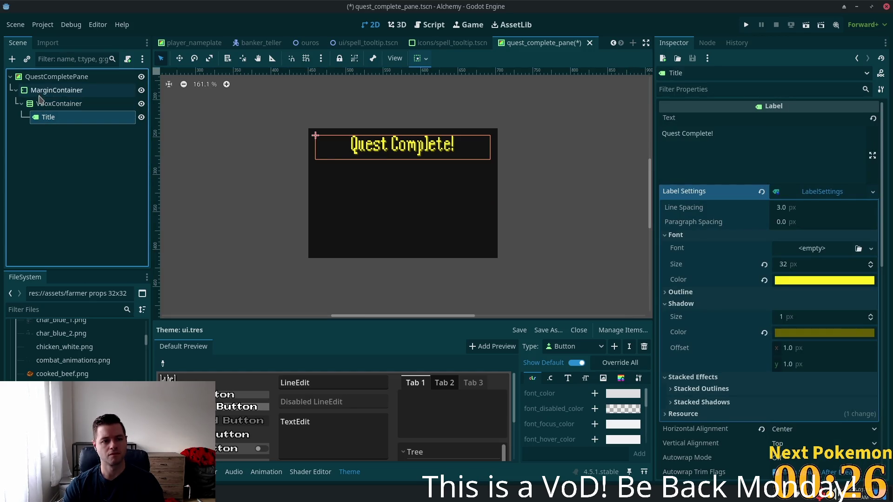
pyautogui.click(39, 107)
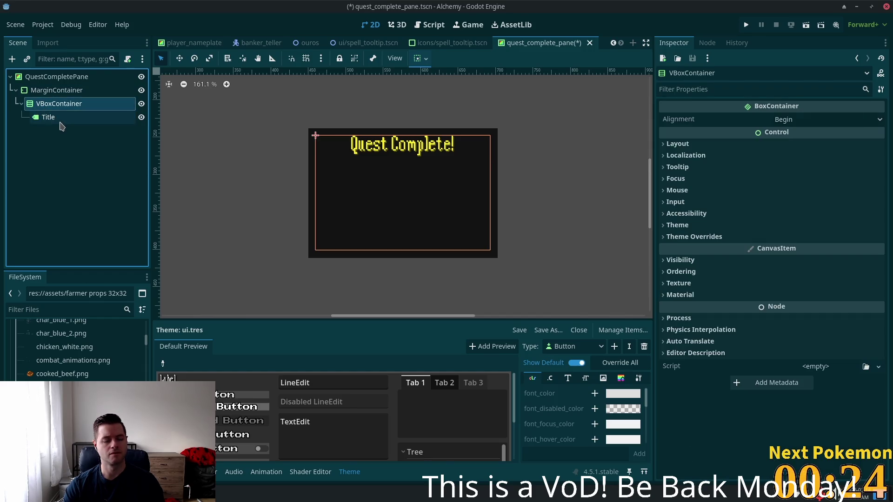
pyautogui.hotkey('ctrl', 'a')
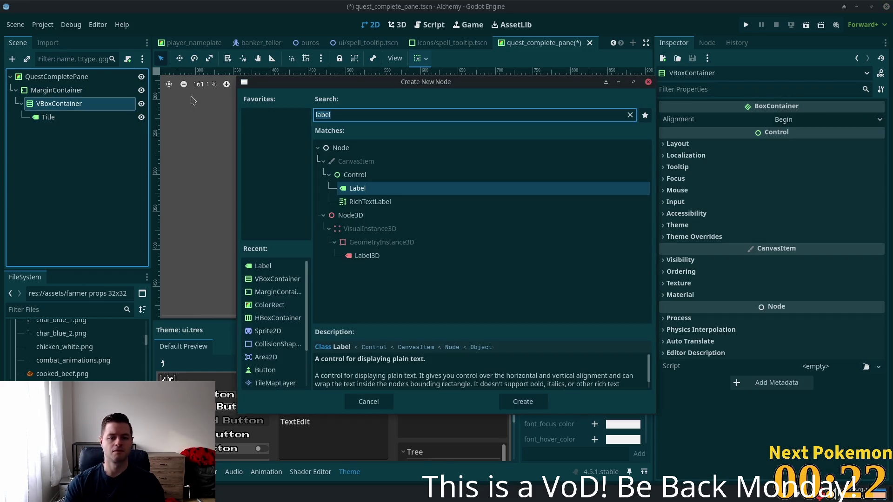
pyautogui.write('label')
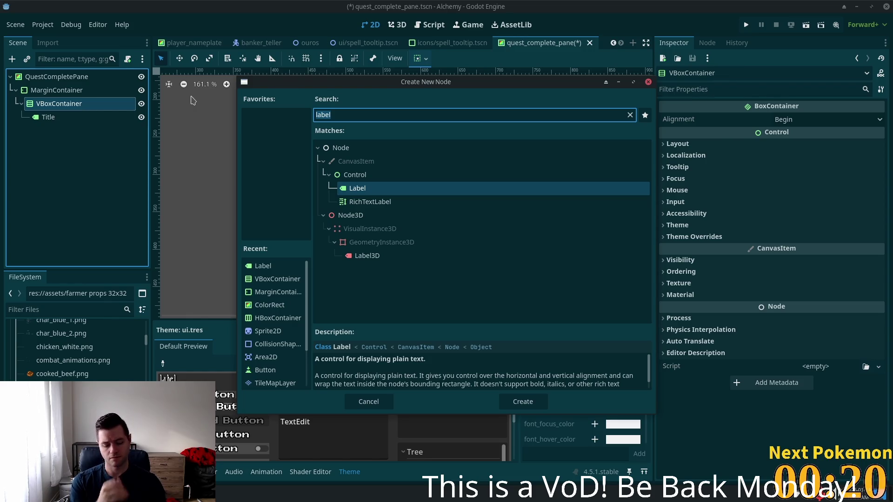
pyautogui.write('hbox')
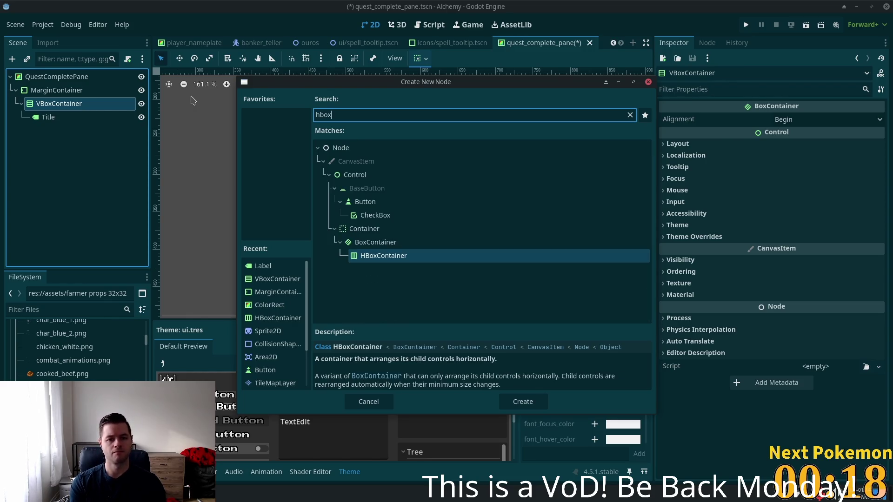
pyautogui.press('Return')
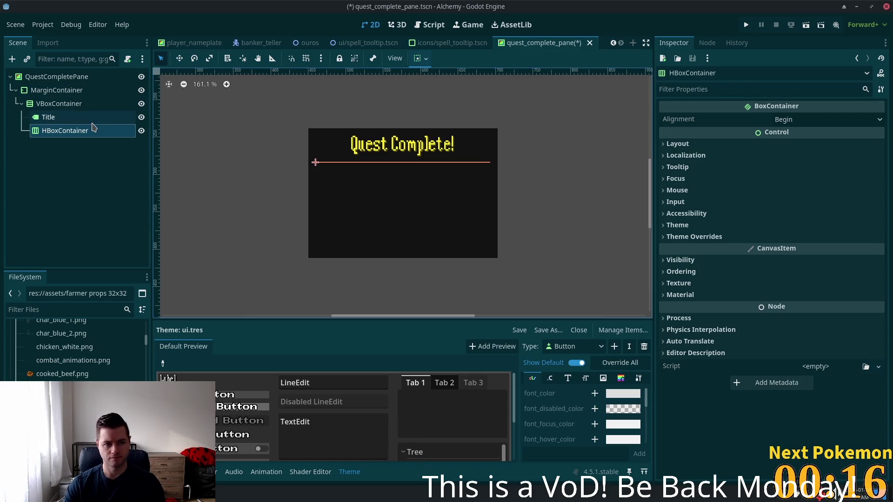
# Rename it CongratulationsContainer and add an empty Label inside it.
pyautogui.doubleClick(78, 134)
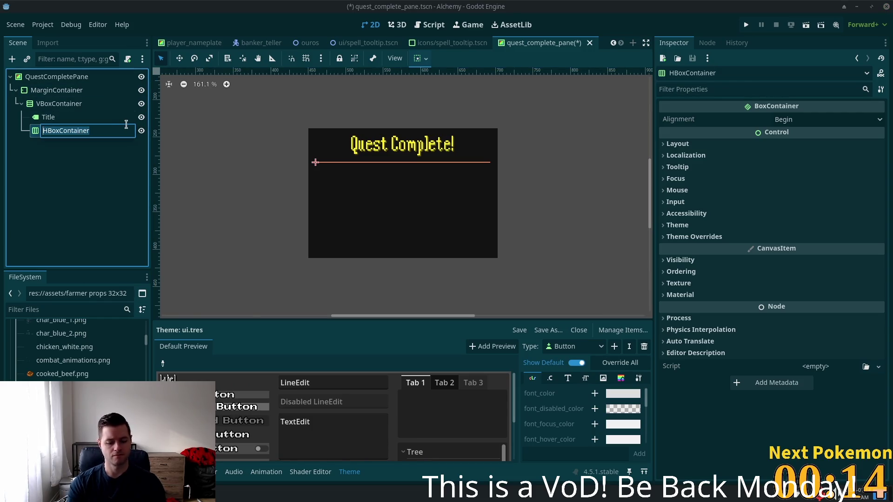
pyautogui.write('Co')
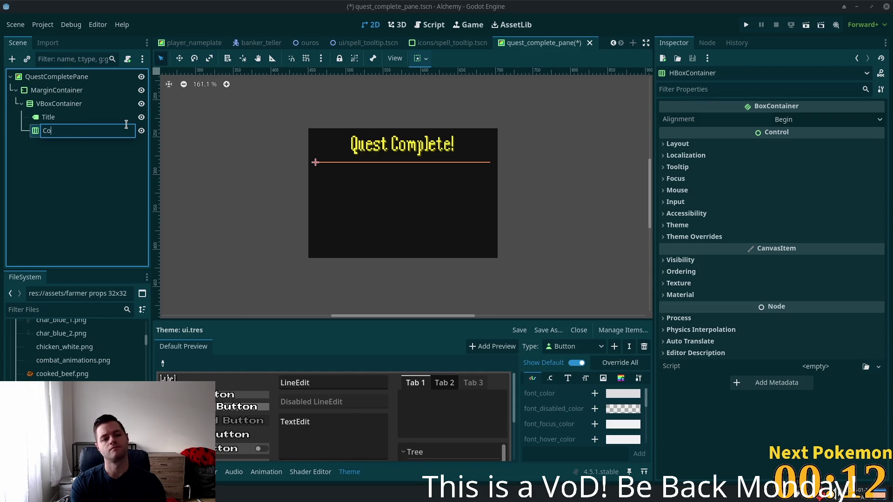
pyautogui.write('ngratua')
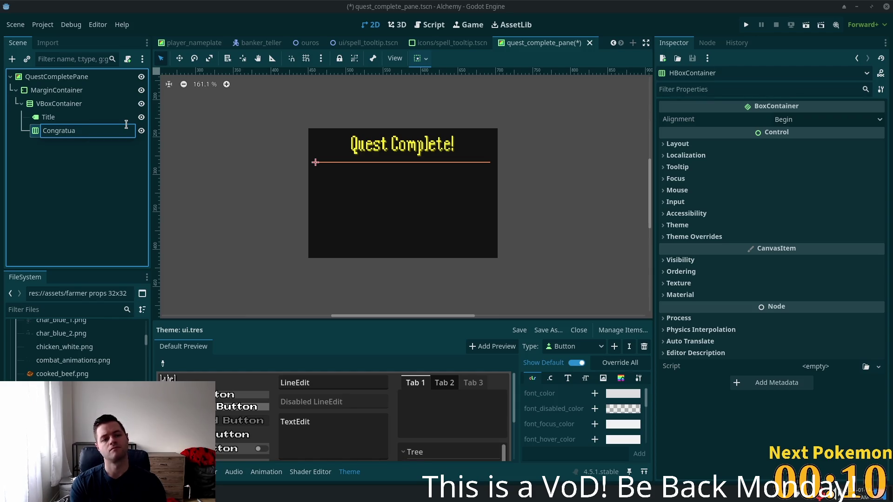
pyautogui.press('BackSpace')
pyautogui.write('lations')
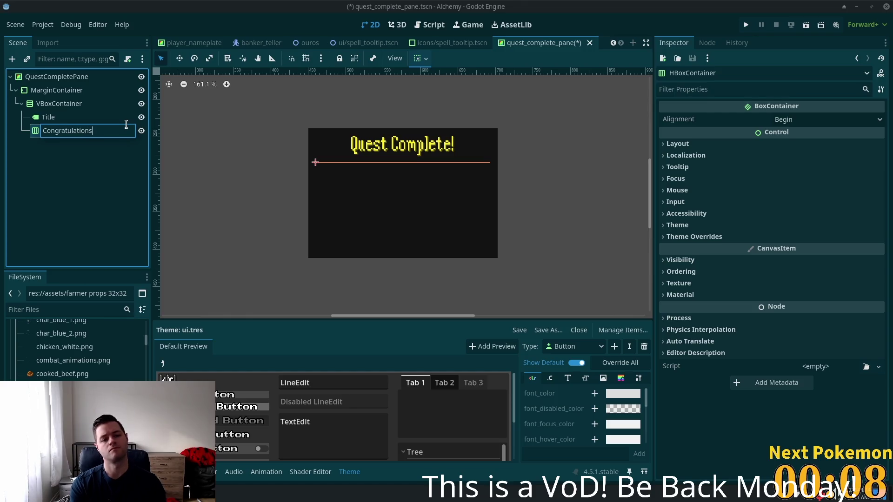
pyautogui.write('Container')
pyautogui.press('Return')
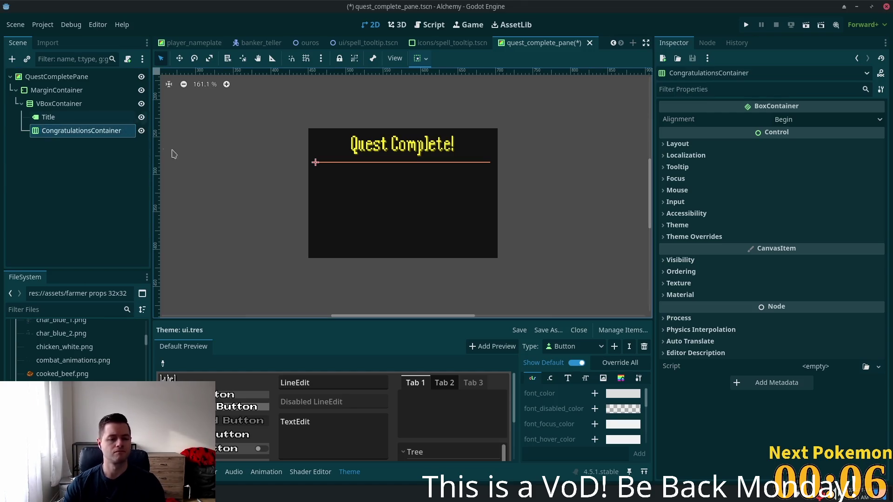
pyautogui.hotkey('ctrl', 'a')
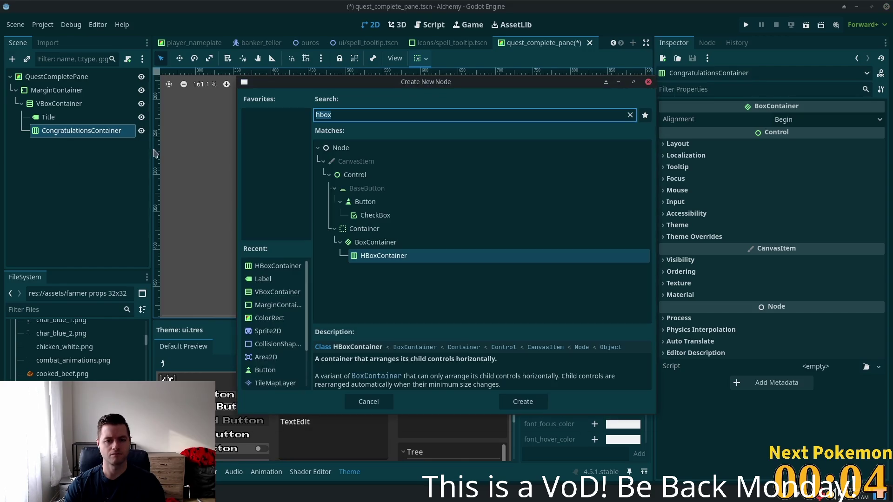
pyautogui.write('label')
pyautogui.press('Return')
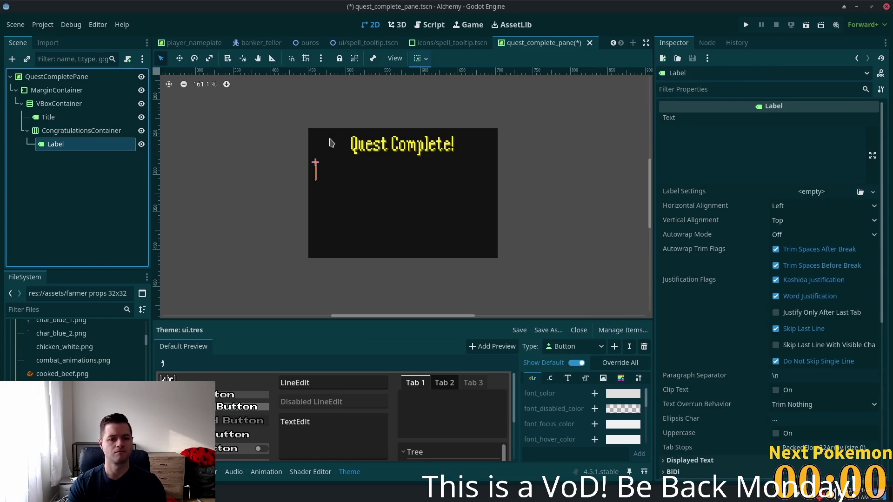
# Give the new label its own New LabelSettings resource.
pyautogui.click(809, 192)
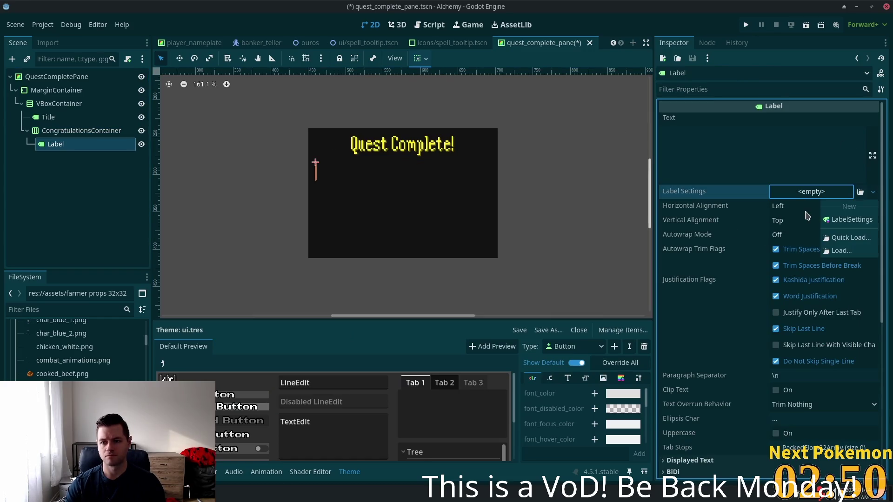
pyautogui.click(853, 216)
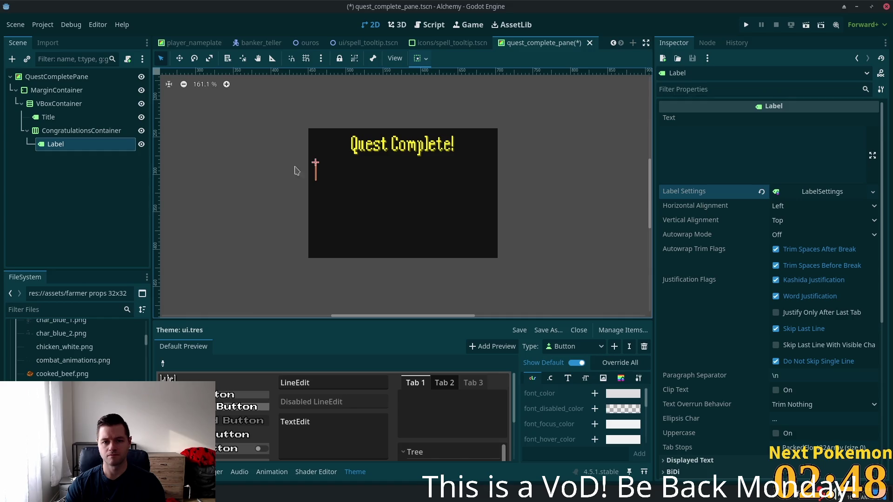
pyautogui.click(818, 192)
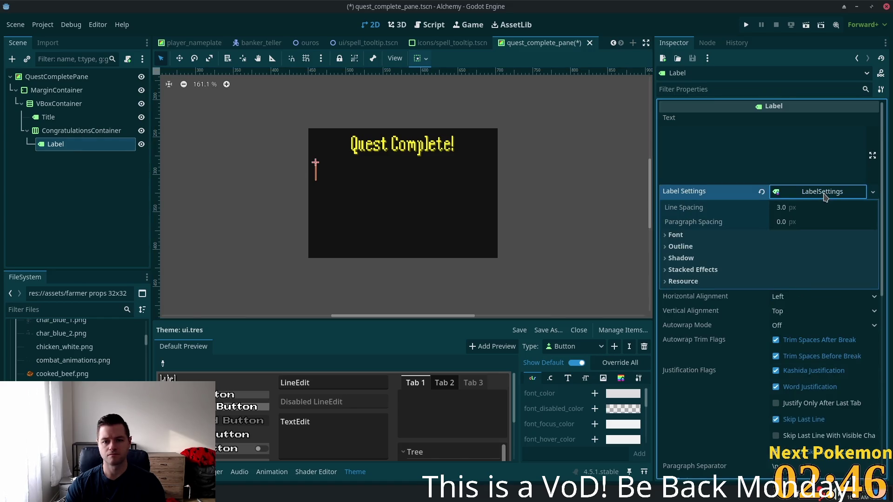
pyautogui.click(818, 192)
# Set the label's text to 'Congratualtions! You have completed'.
pyautogui.click(707, 148)
pyautogui.write('Congratual')
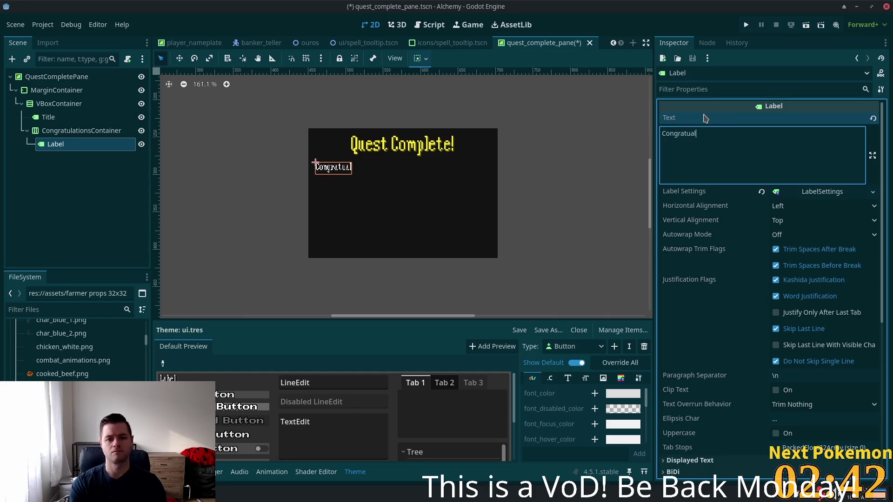
pyautogui.write('tions, ')
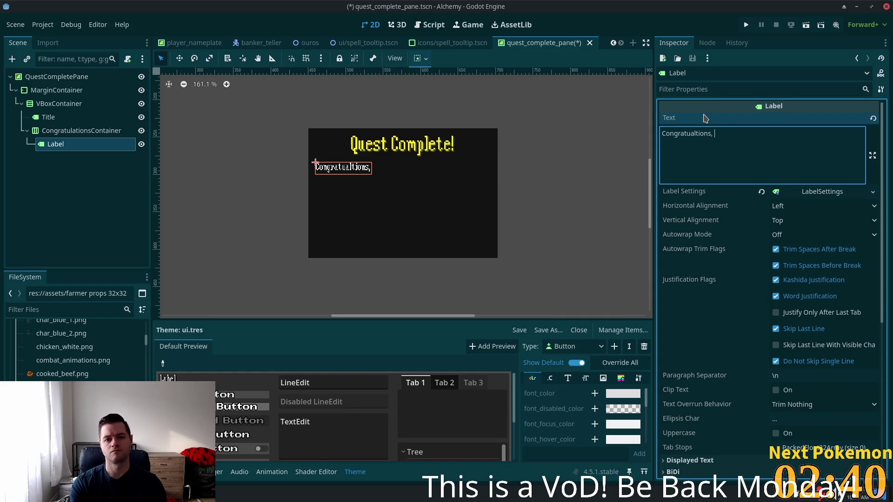
pyautogui.write('you')
pyautogui.press('BackSpace')
pyautogui.press('BackSpace')
pyautogui.press('BackSpace')
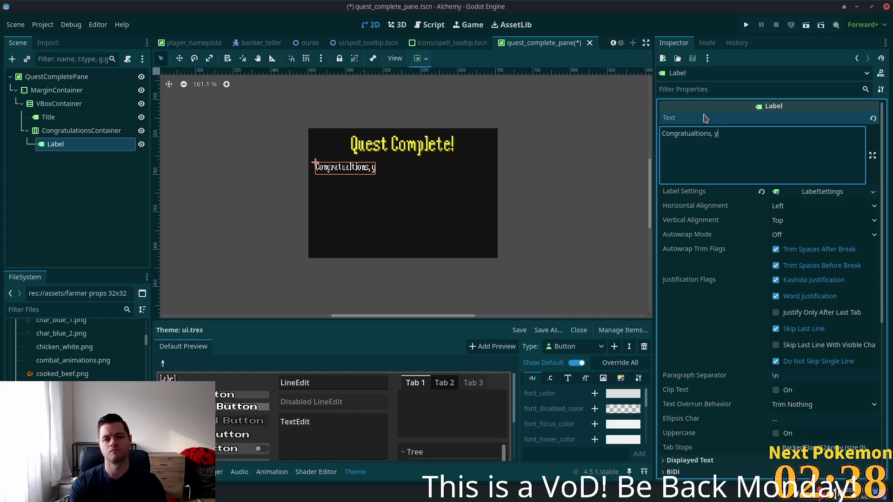
pyautogui.write('! You have completed')
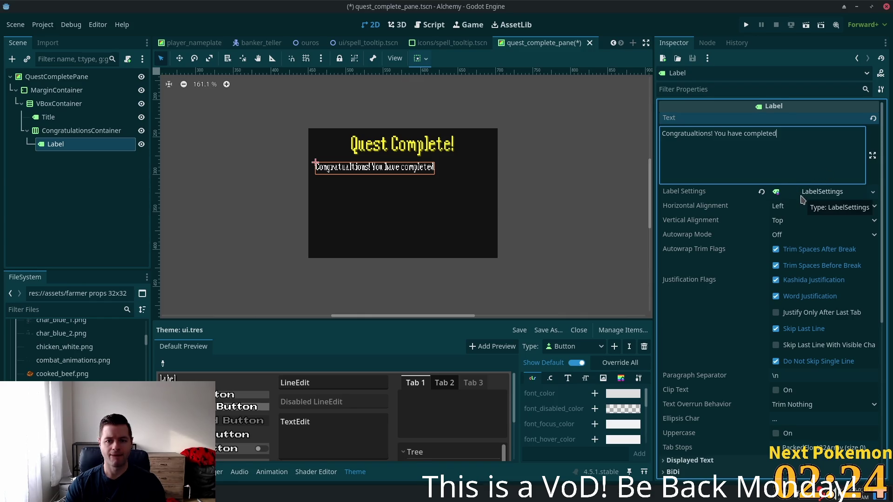
# Turn on Horizontal Expand in the congratulations label's container sizing.
pyautogui.click(794, 223)
pyautogui.click(796, 246)
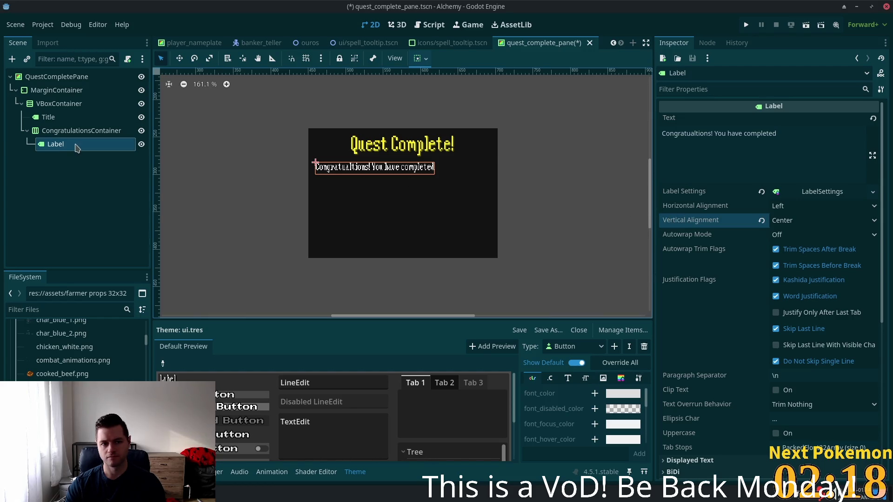
pyautogui.click(53, 135)
pyautogui.click(55, 144)
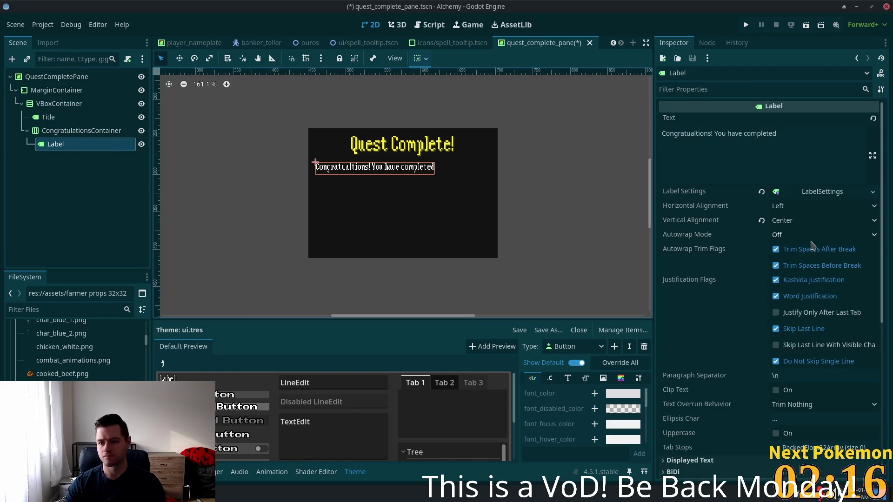
pyautogui.scroll(-2, 824, 367)
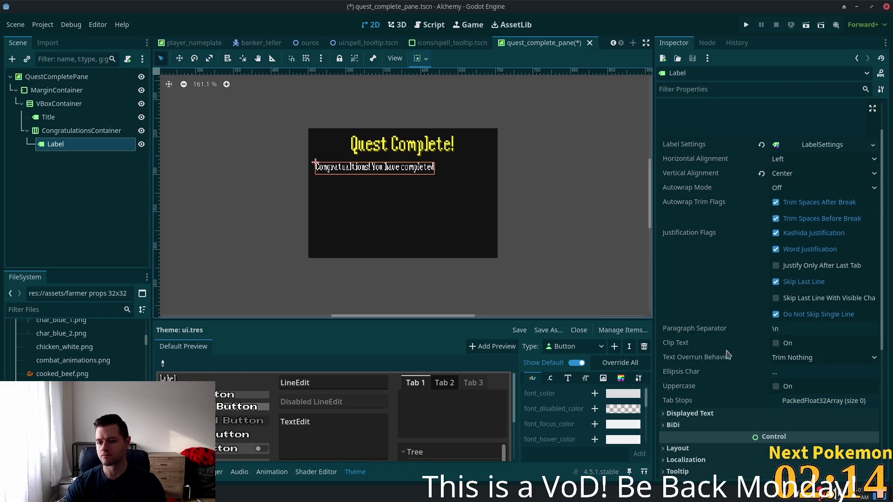
pyautogui.scroll(-1, 665, 433)
pyautogui.click(675, 400)
pyautogui.scroll(-6, 744, 381)
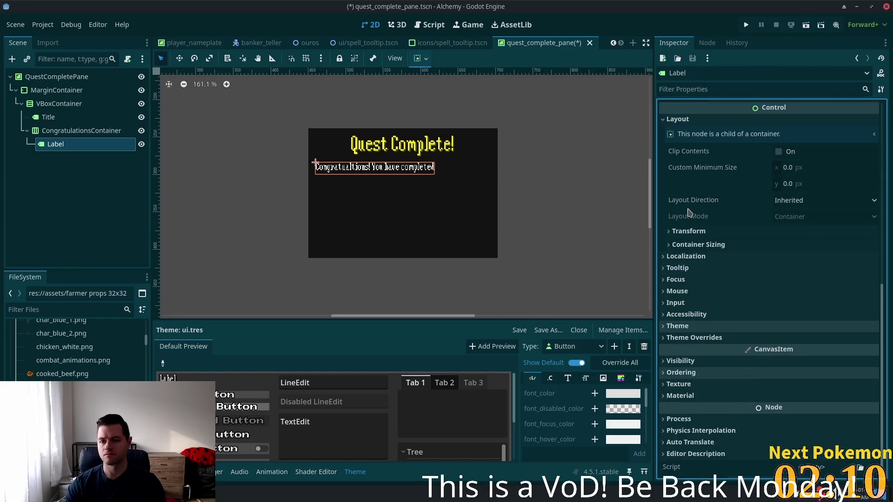
pyautogui.click(688, 244)
pyautogui.click(784, 274)
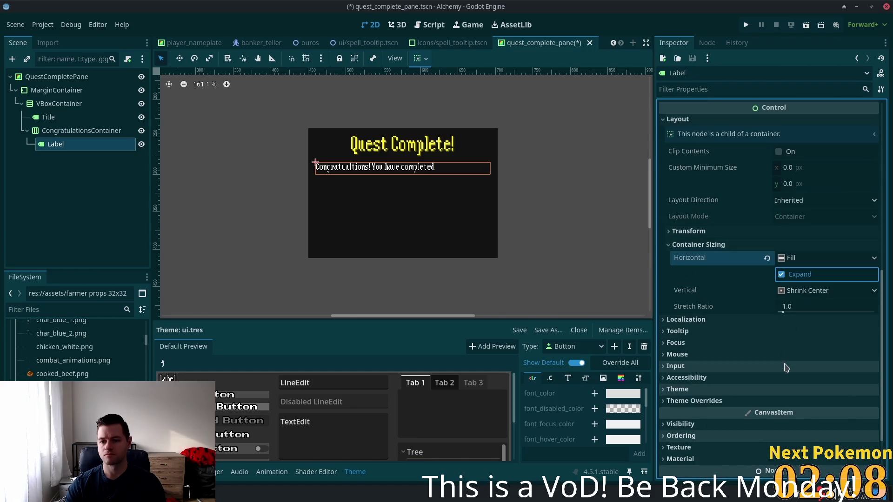
# Set the label text to top vertical alignment and centred horizontal alignment.
pyautogui.scroll(10, 767, 186)
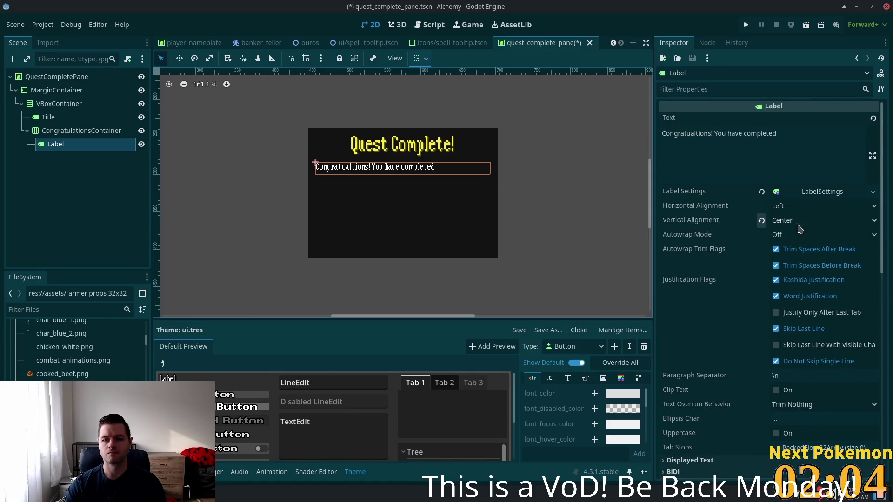
pyautogui.click(809, 223)
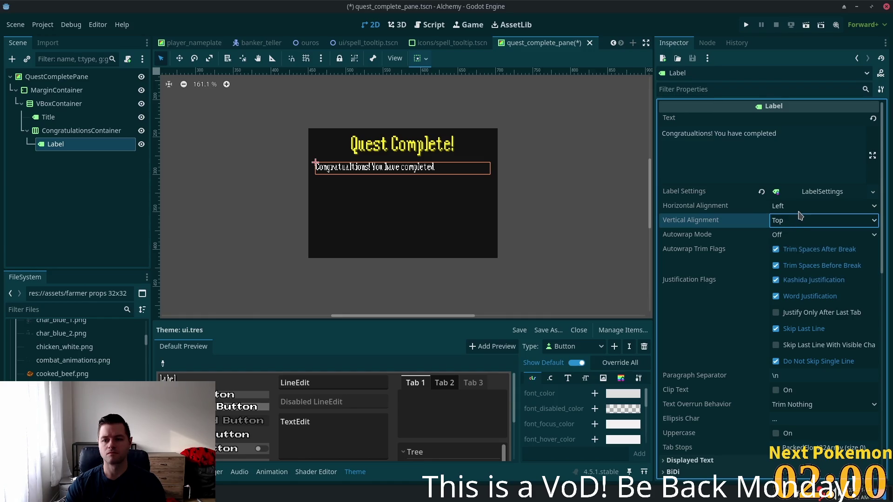
pyautogui.click(798, 209)
pyautogui.click(798, 233)
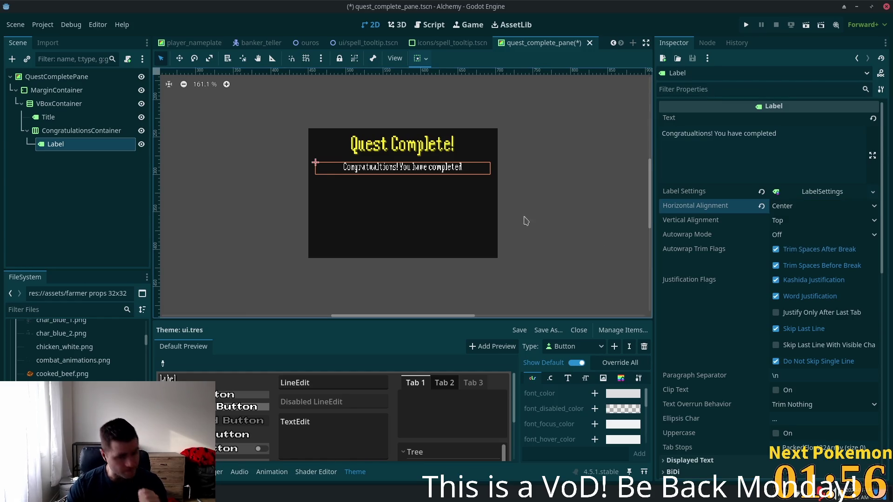
pyautogui.click(49, 117)
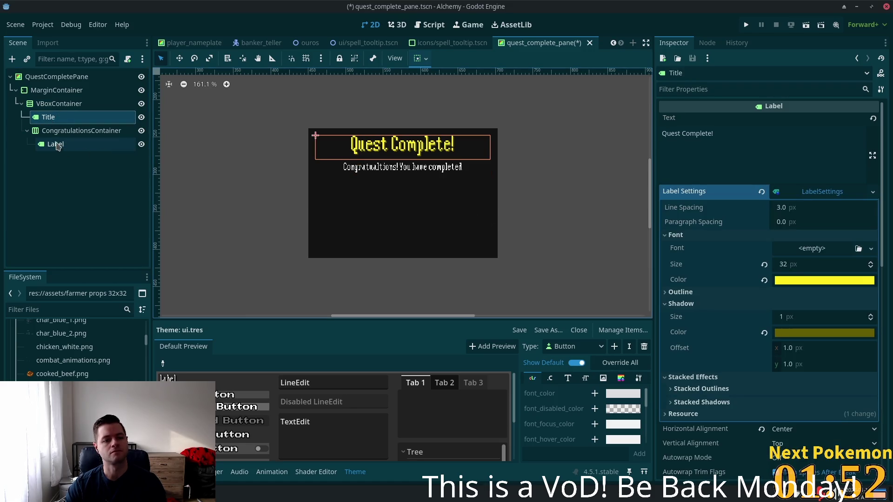
# Change CongratulationsContainer's type from HBoxContainer to VBoxContainer.
pyautogui.click(56, 131)
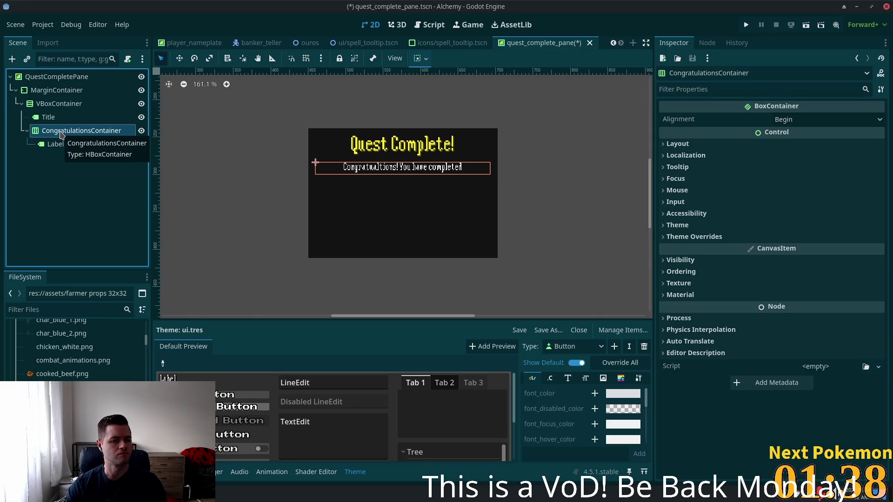
pyautogui.doubleClick(61, 132)
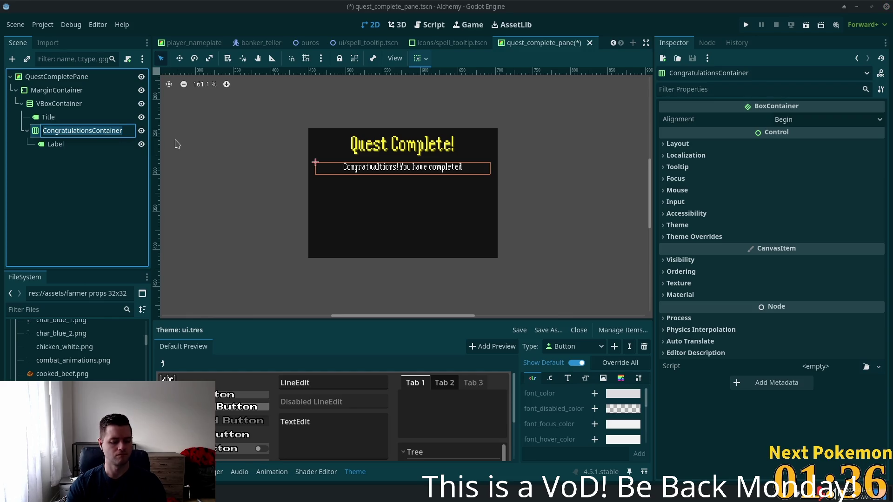
pyautogui.rightClick(40, 132)
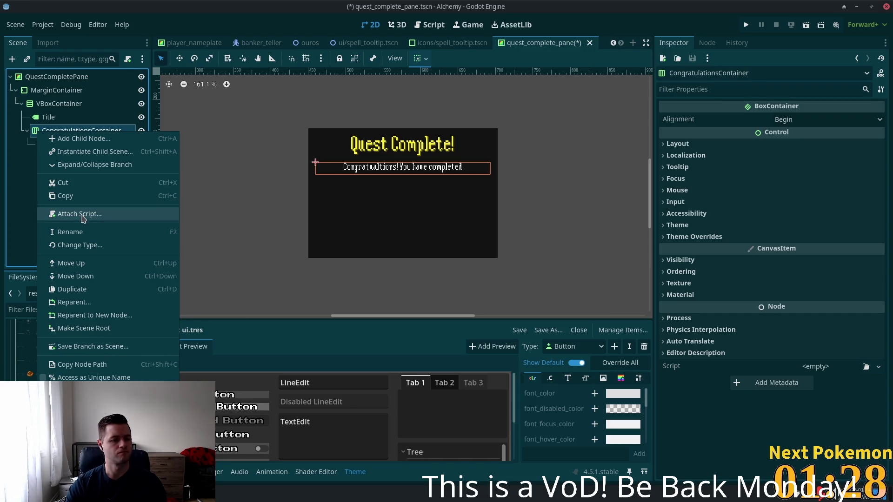
pyautogui.press('Escape')
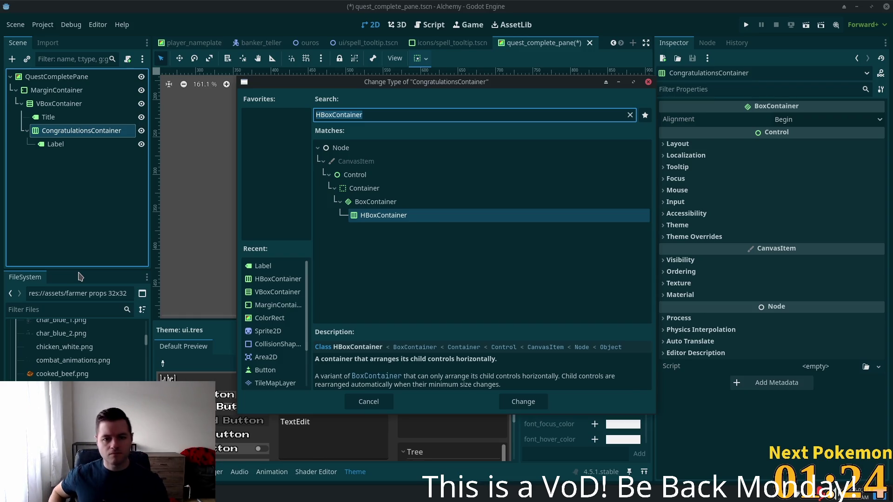
pyautogui.write('vbox')
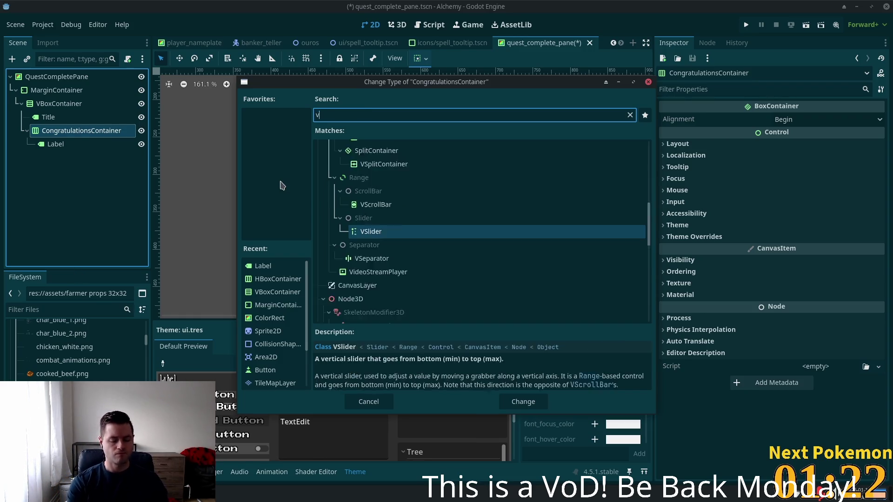
pyautogui.press('Return')
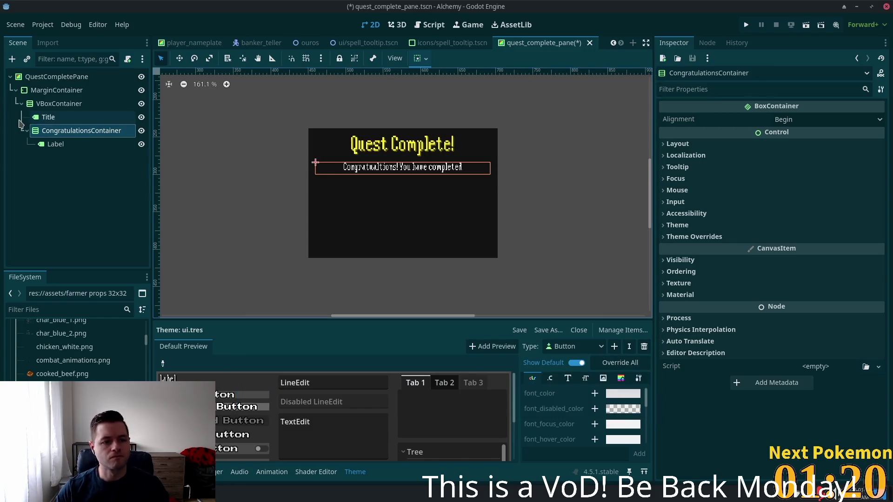
# Rename the container VBoxCongratulations and add a new Label child to it.
pyautogui.doubleClick(99, 130)
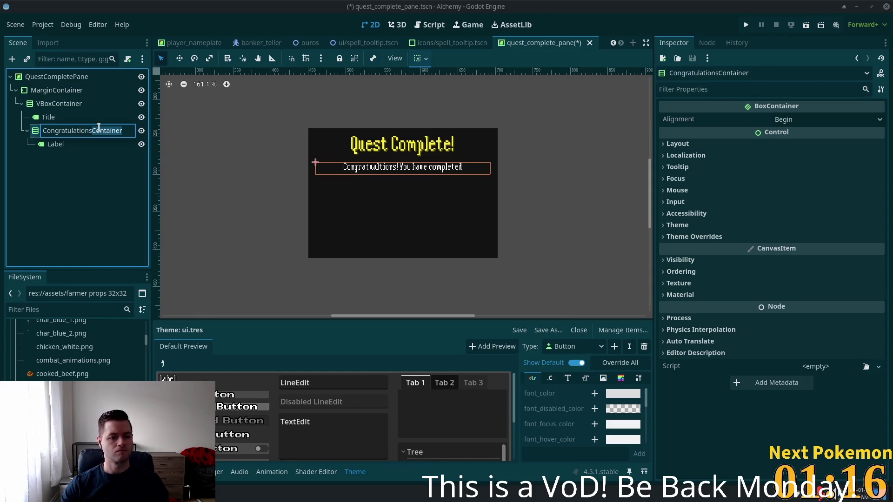
pyautogui.press('BackSpace')
pyautogui.press('BackSpace')
pyautogui.press('BackSpace')
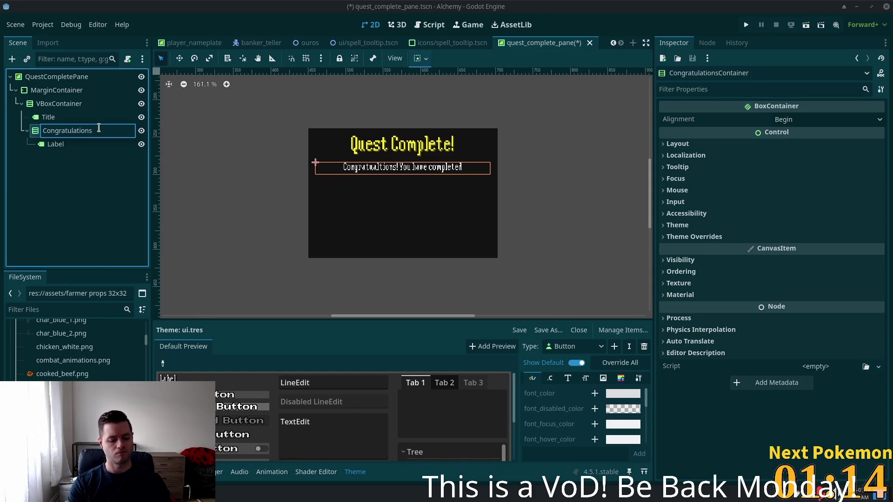
pyautogui.write('V')
pyautogui.write('Box')
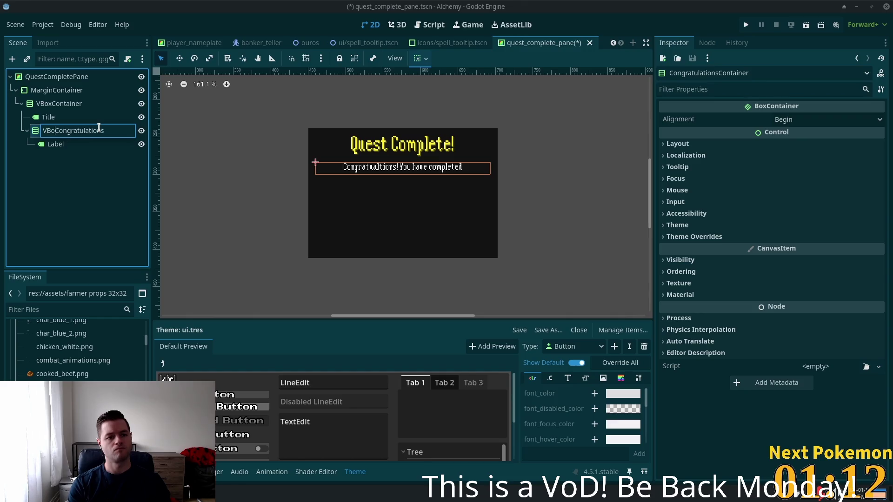
pyautogui.click(69, 146)
pyautogui.press('Up')
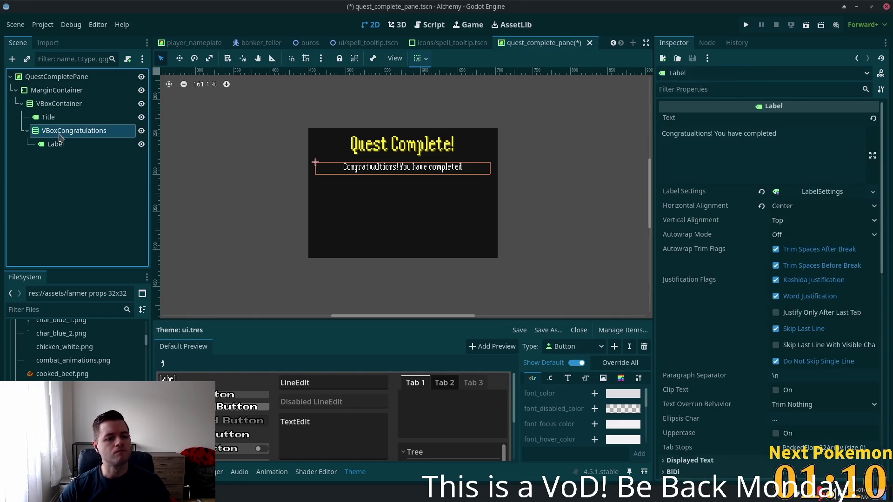
pyautogui.hotkey('ctrl', 'a')
pyautogui.write('label')
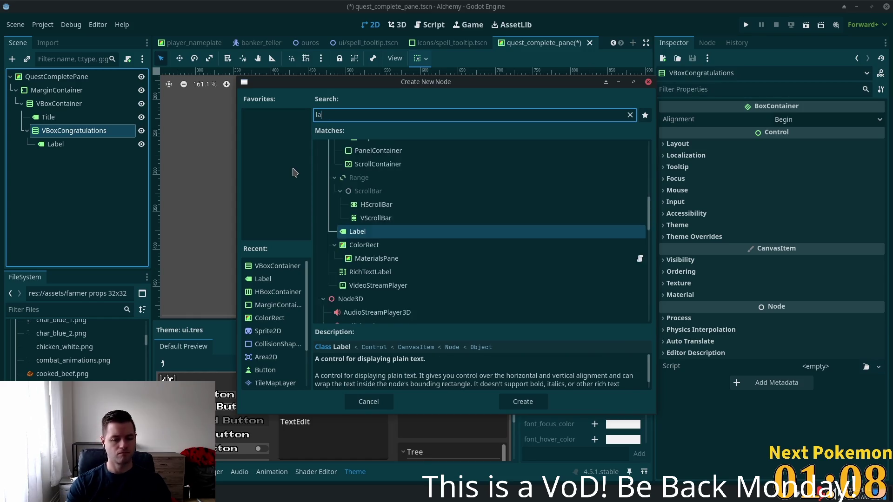
pyautogui.press('Return')
# Rename the original congratulations label to LabelCongratulations.
pyautogui.click(55, 144)
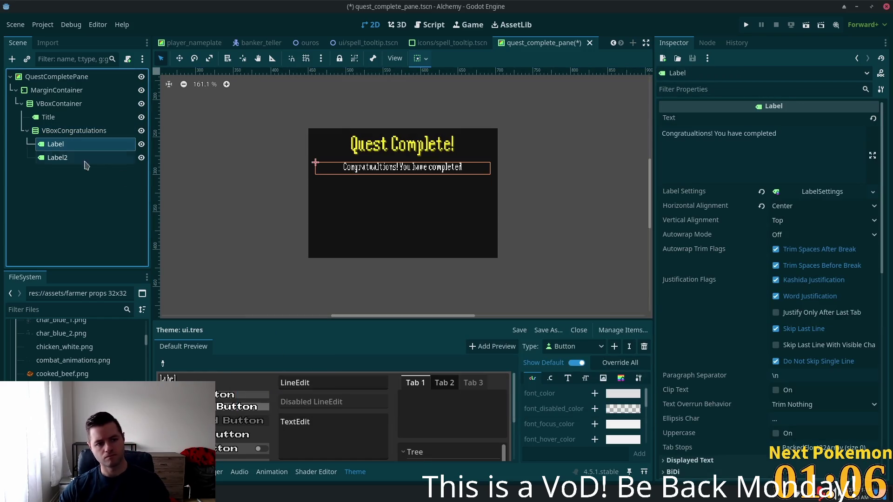
pyautogui.press('F2')
pyautogui.press('End')
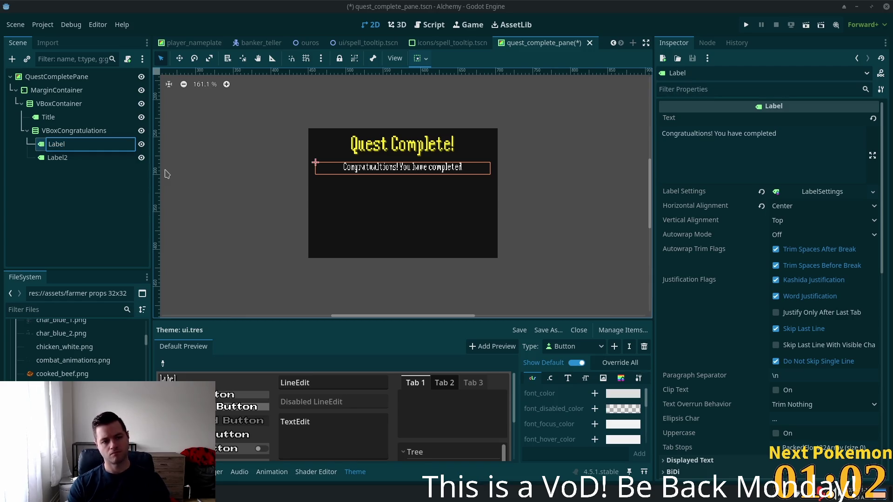
pyautogui.write('gratul')
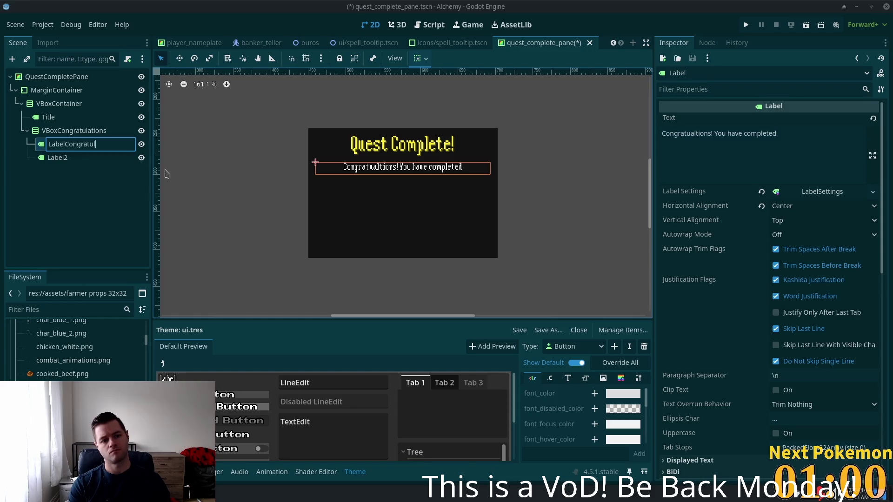
pyautogui.write('n')
pyautogui.press('Return')
pyautogui.doubleClick(91, 145)
pyautogui.write('s')
pyautogui.click(97, 157)
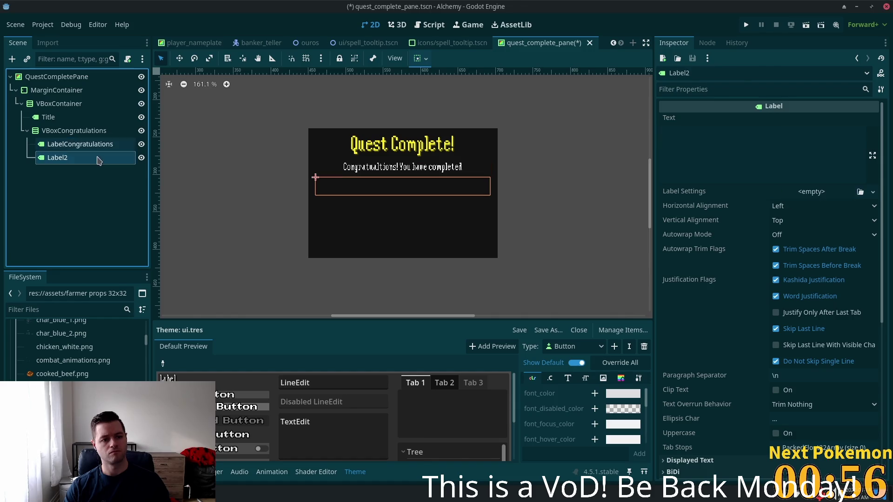
# Rename the new Label2 node to LabelQuestName.
pyautogui.doubleClick(65, 157)
pyautogui.press('Right')
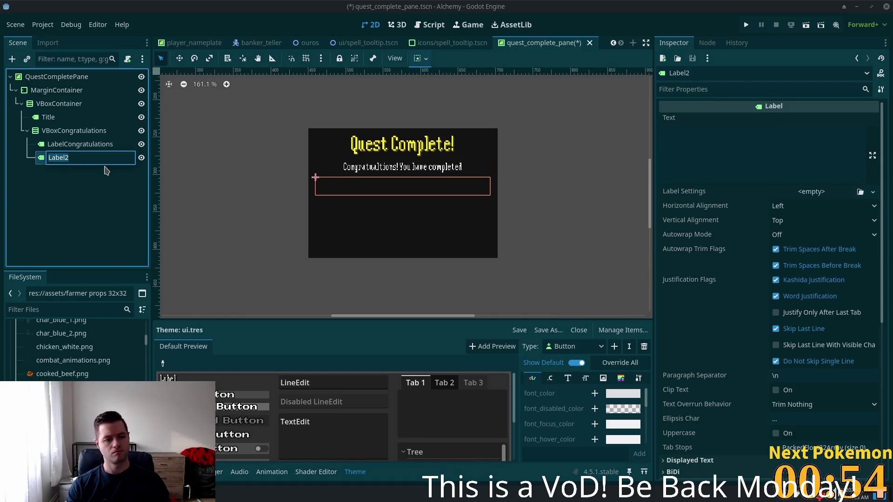
pyautogui.write('L')
pyautogui.press('BackSpace')
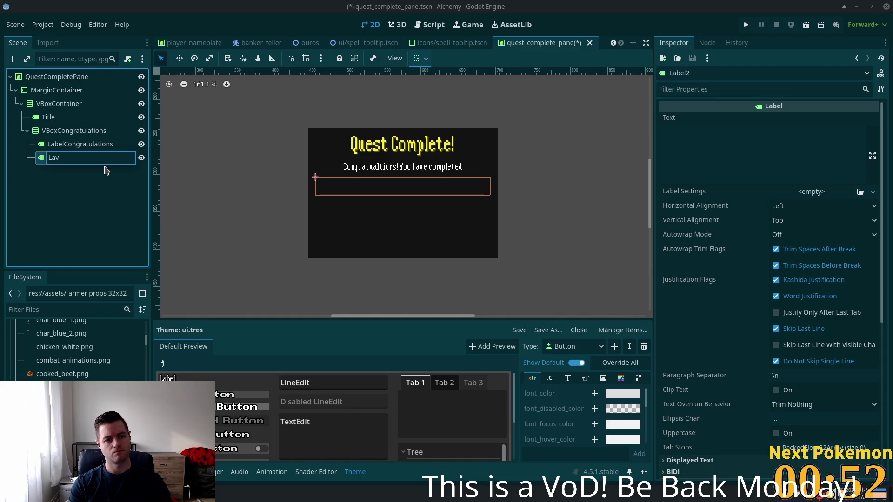
pyautogui.write('belQuestN')
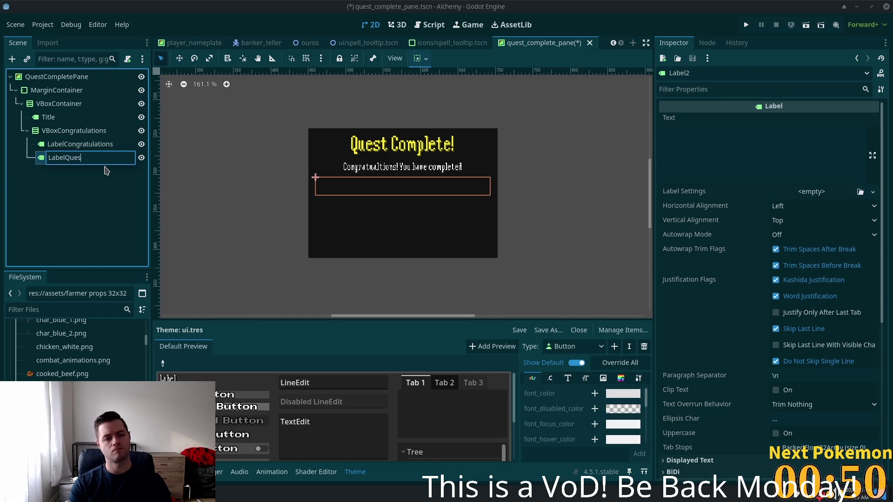
pyautogui.write('ame')
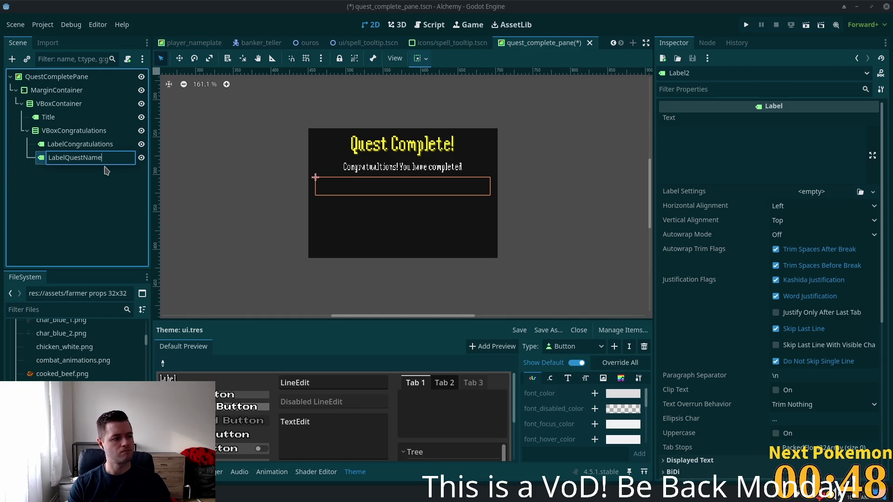
pyautogui.press('Return')
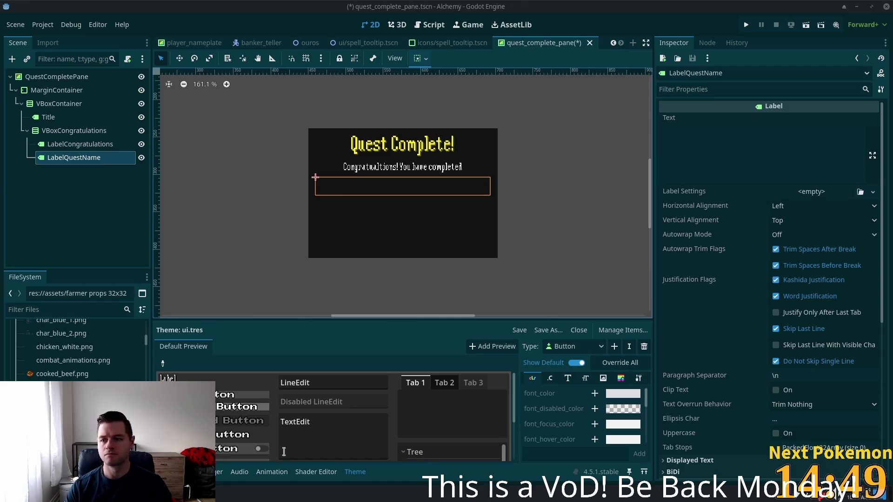
# Switch over to the PokemonCommunityGame Twitch popout in Brave.
pyautogui.hotkey('alt', 'Tab')
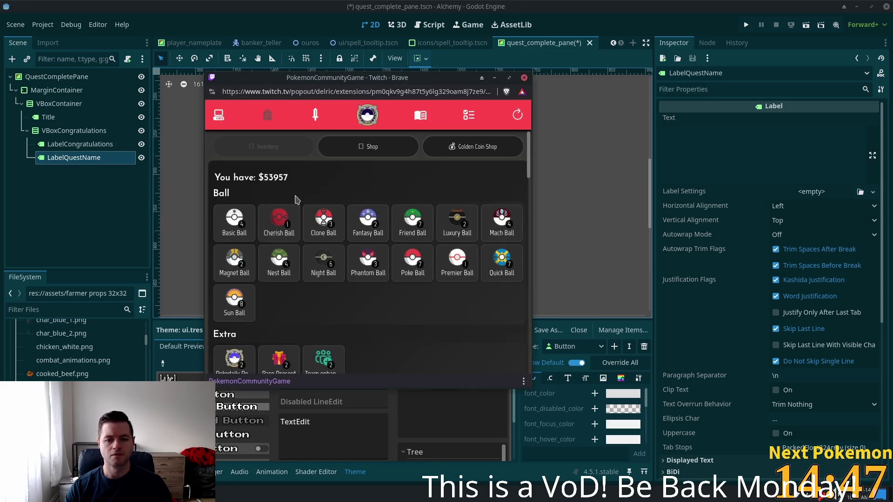
# Browse the missions, then search the Pokémon collection and open the Drowzee card.
pyautogui.click(474, 117)
pyautogui.scroll(-3, 394, 197)
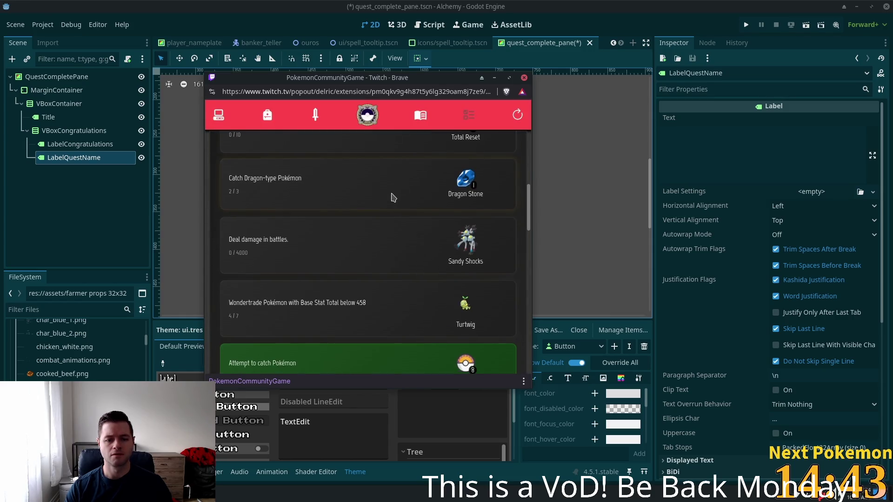
pyautogui.click(218, 115)
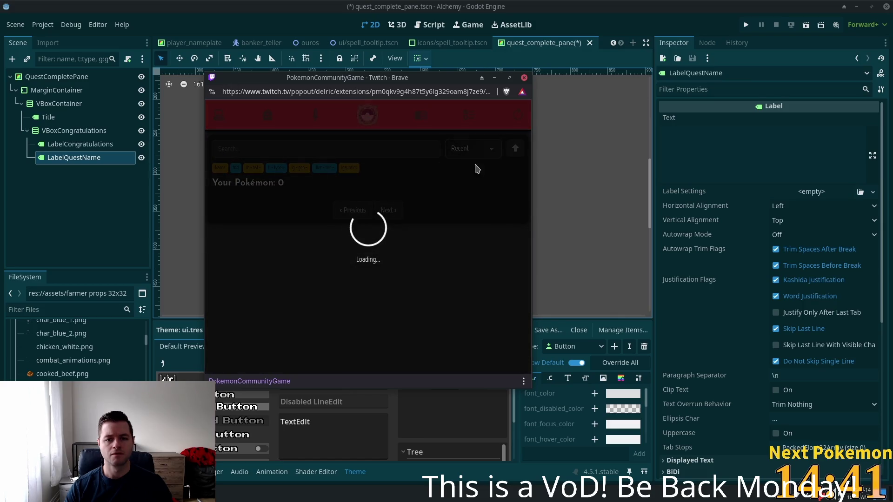
pyautogui.click(268, 148)
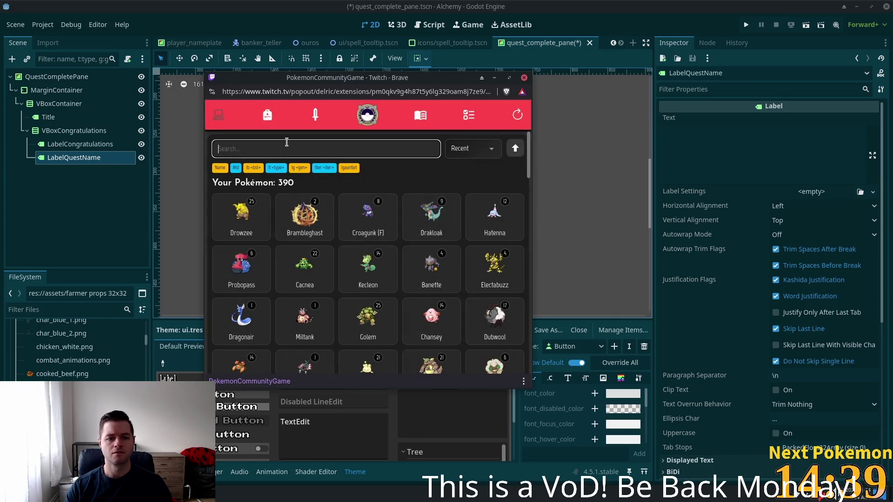
pyautogui.write('drowz')
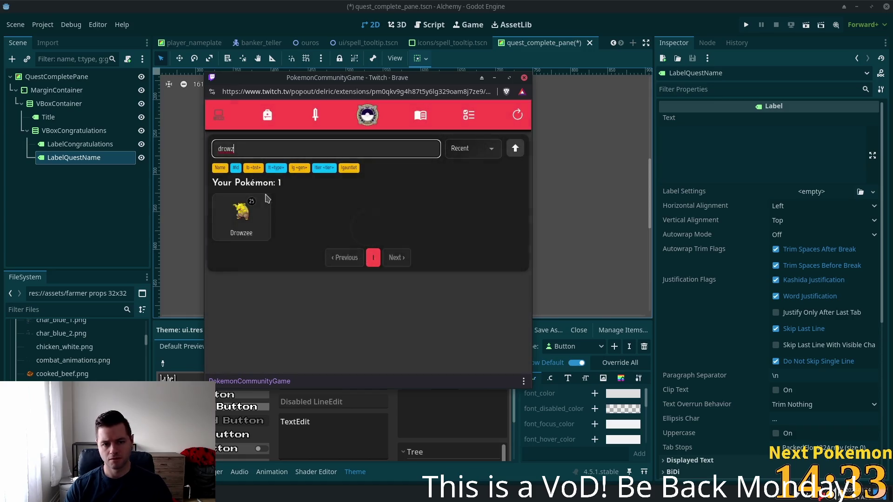
pyautogui.click(259, 214)
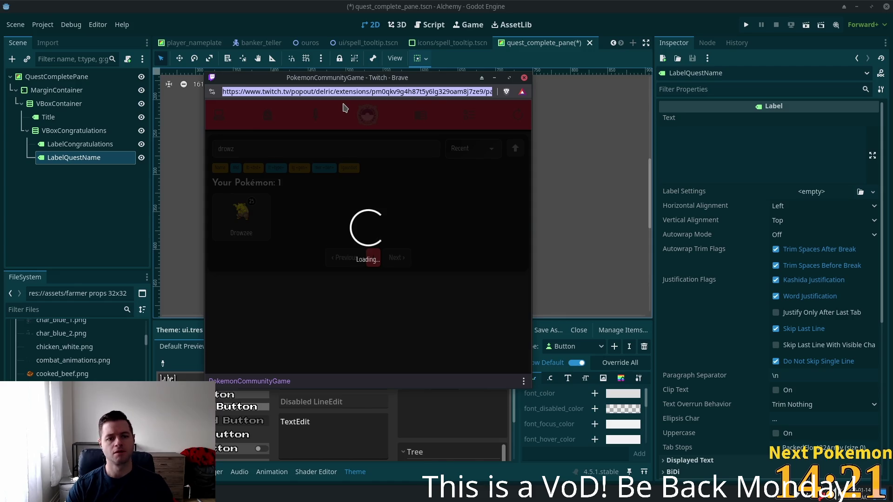
# Reload the extension, sort the collection by ID, view Chansey, then close the popout.
pyautogui.press('F5')
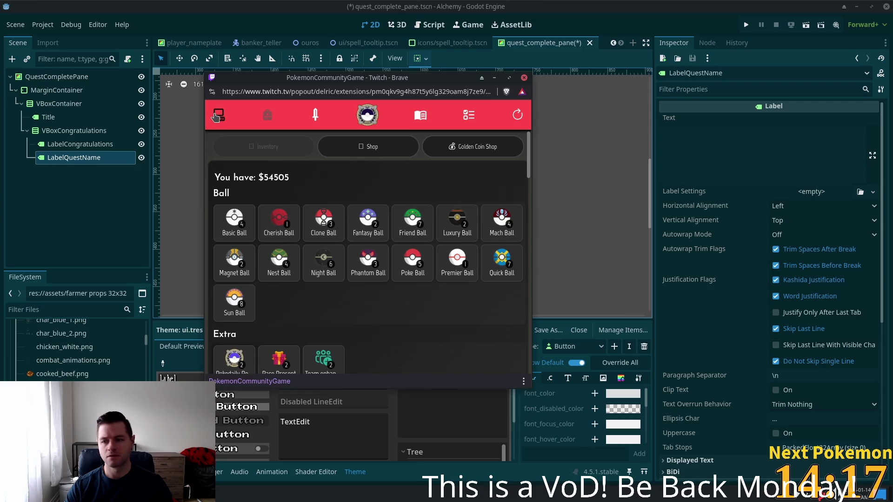
pyautogui.click(220, 119)
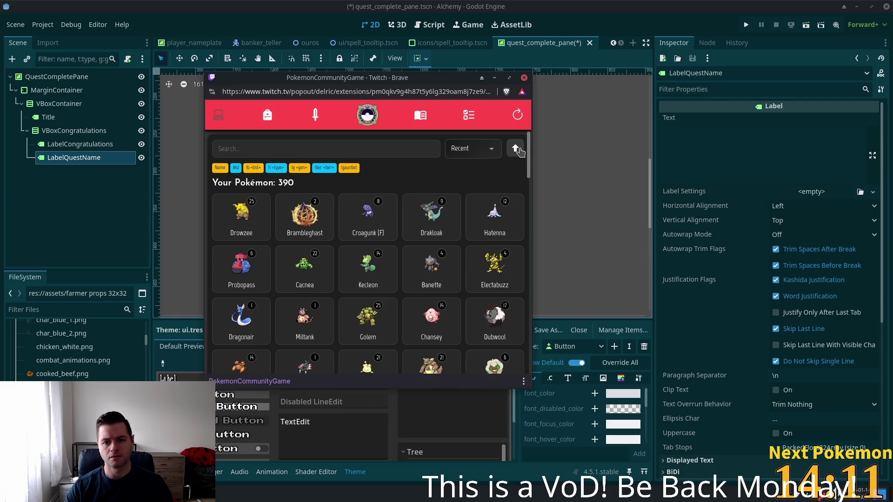
pyautogui.click(517, 150)
pyautogui.click(515, 148)
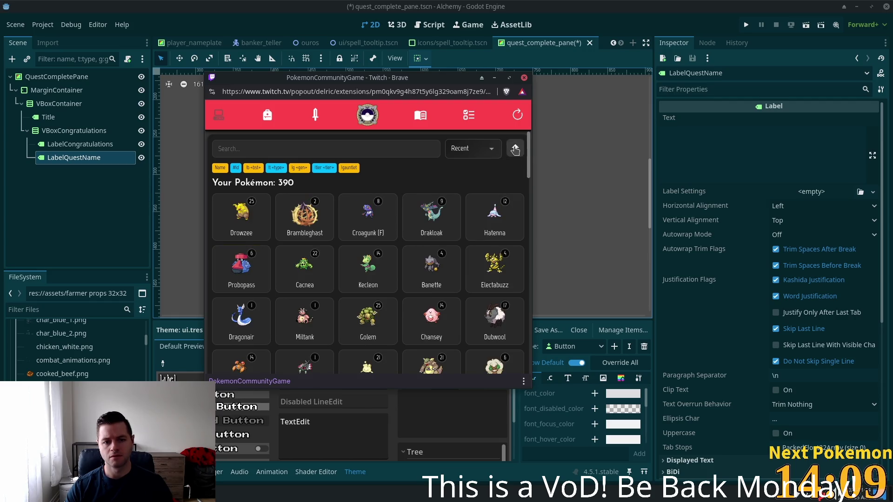
pyautogui.click(495, 148)
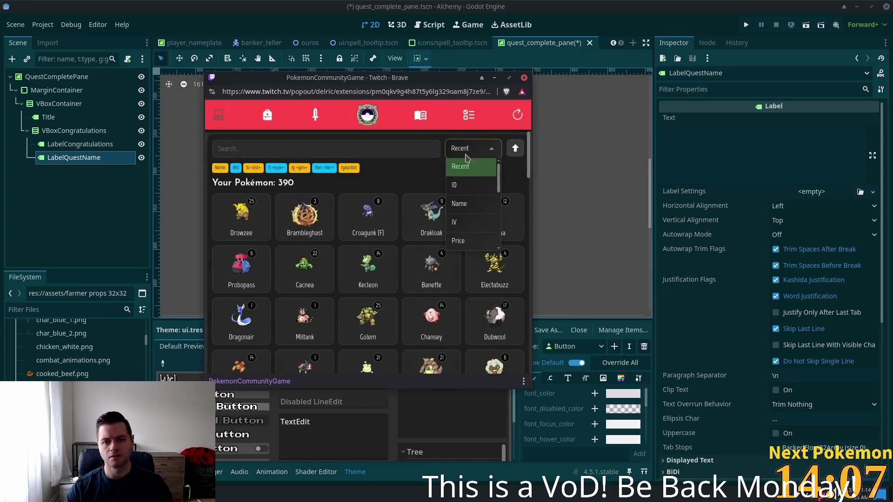
pyautogui.click(461, 167)
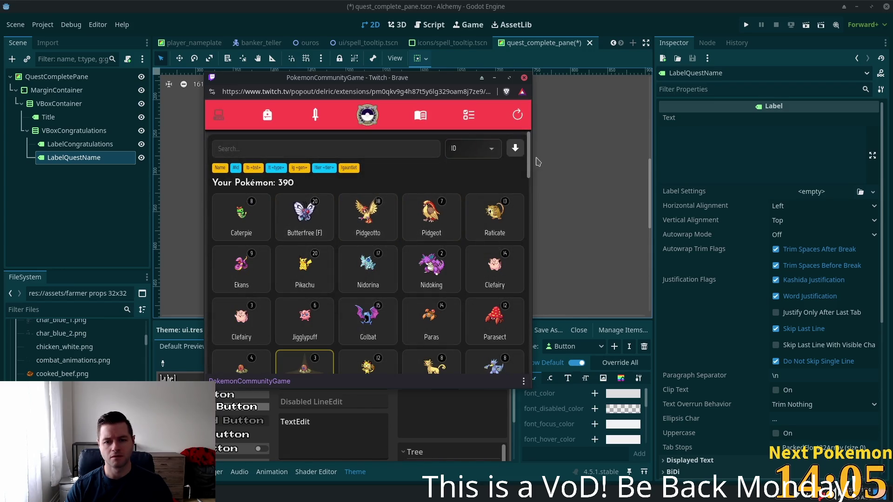
pyautogui.moveTo(532, 166); pyautogui.dragTo(530, 207)
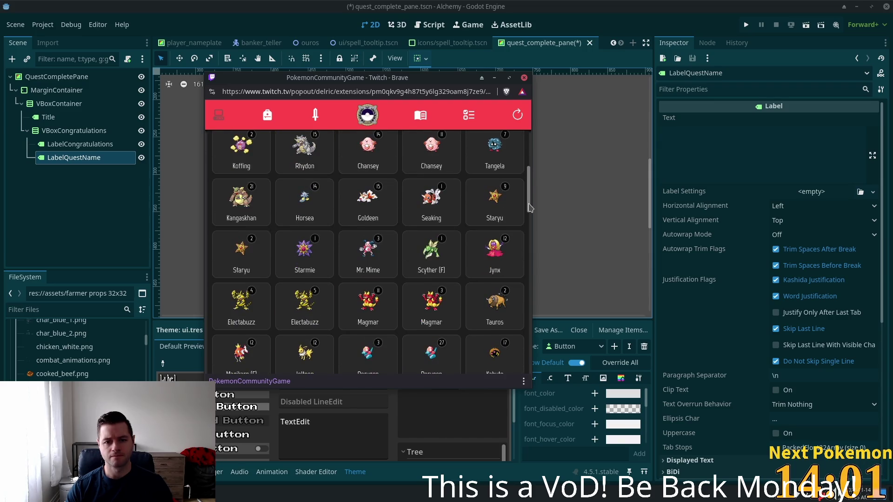
pyautogui.click(409, 150)
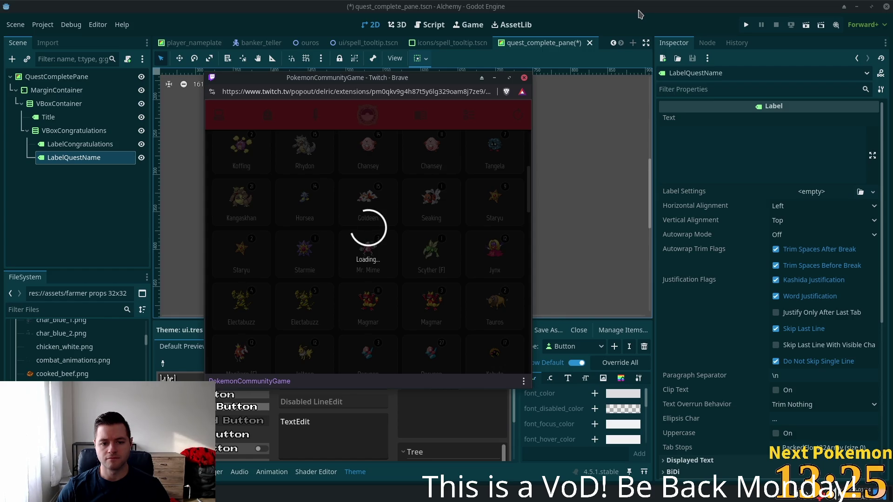
pyautogui.click(638, 14)
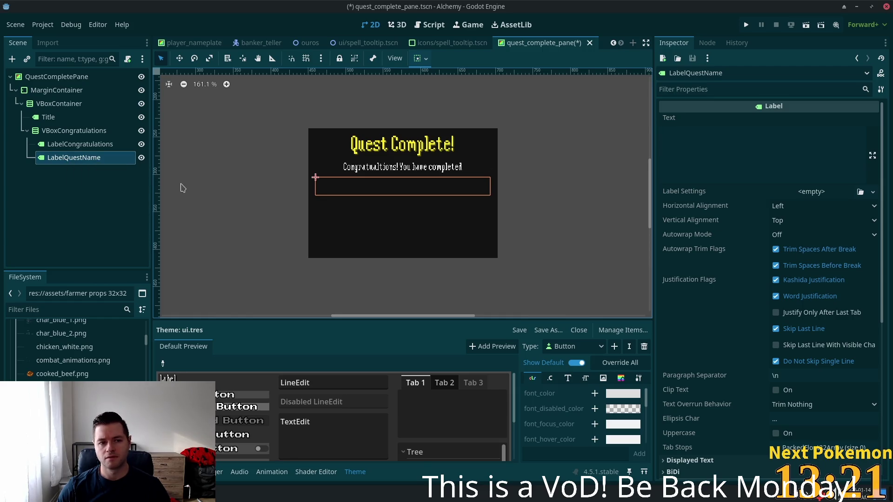
# Copy the Title's yellow font colour hex, ffef22.
pyautogui.click(107, 117)
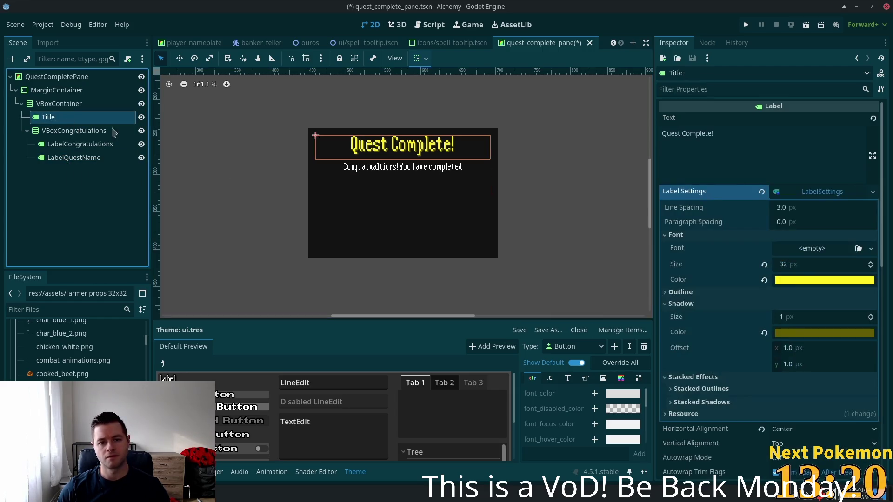
pyautogui.click(833, 281)
pyautogui.hotkey('ctrl', 'c')
pyautogui.click(72, 157)
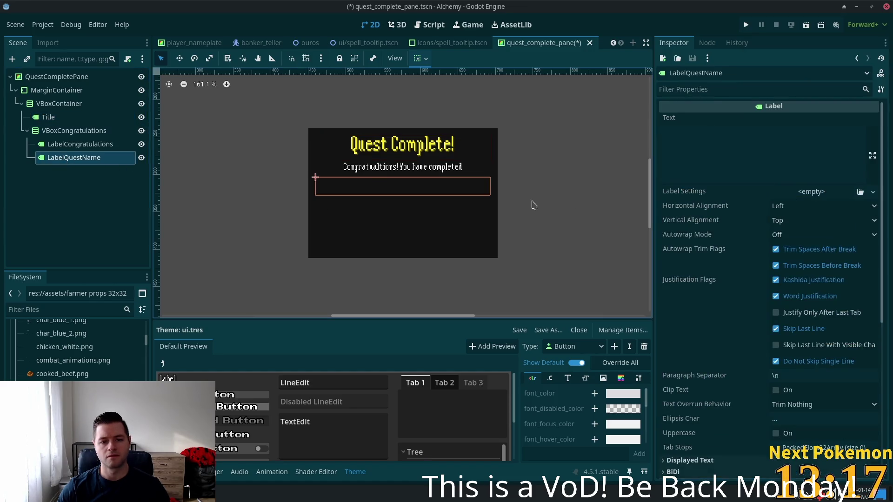
pyautogui.click(702, 148)
pyautogui.hotkey('ctrl', 'v')
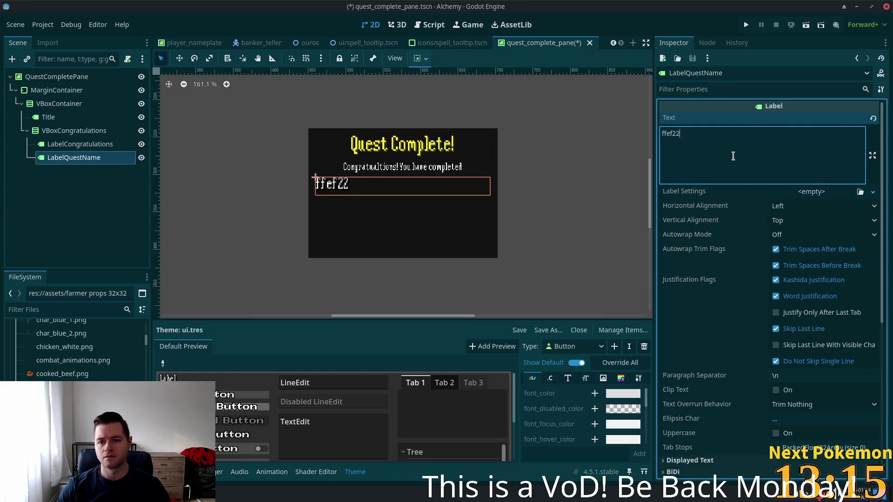
pyautogui.hotkey('ctrl', 'z')
pyautogui.scroll(-4, 761, 270)
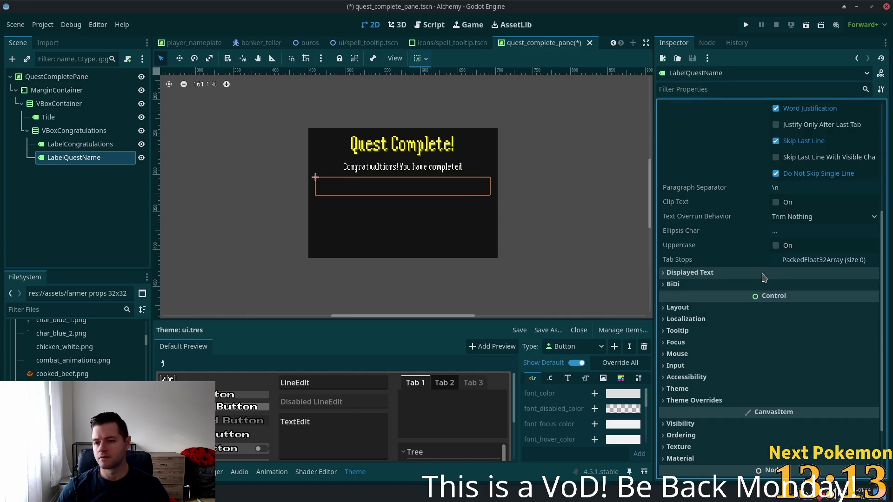
pyautogui.scroll(3, 769, 254)
# Give LabelQuestName new LabelSettings with font colour ffef22 and start its text with 'Quest'.
pyautogui.click(811, 144)
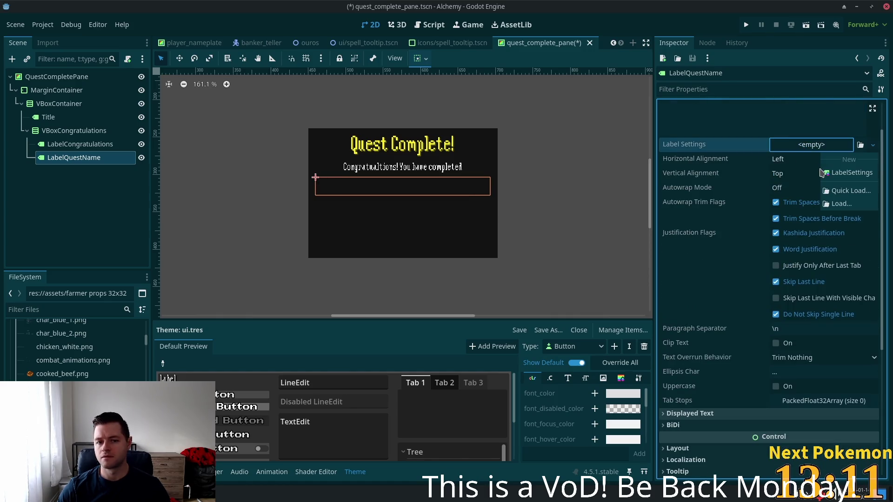
pyautogui.press('Escape')
pyautogui.click(802, 144)
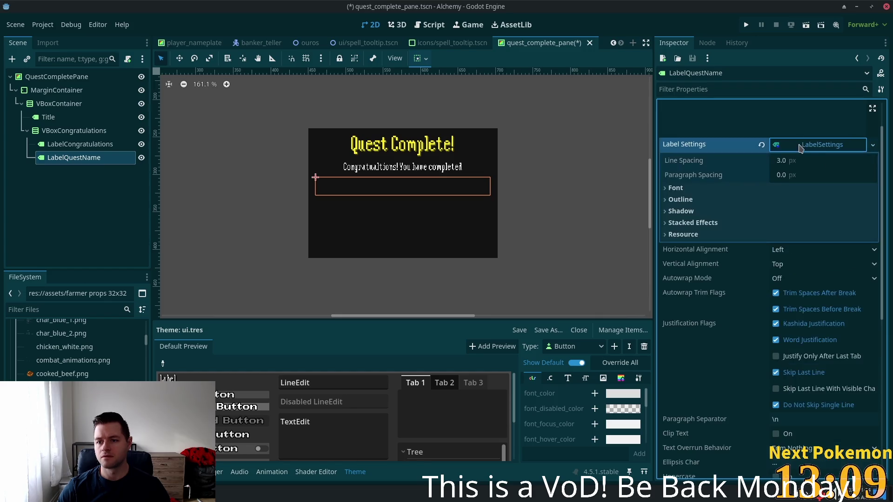
pyautogui.click(665, 190)
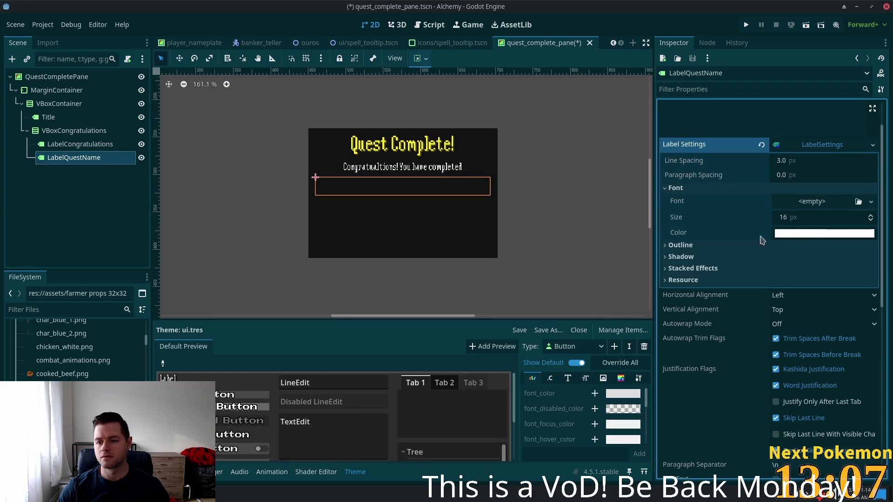
pyautogui.click(790, 233)
pyautogui.hotkey('ctrl', 'v')
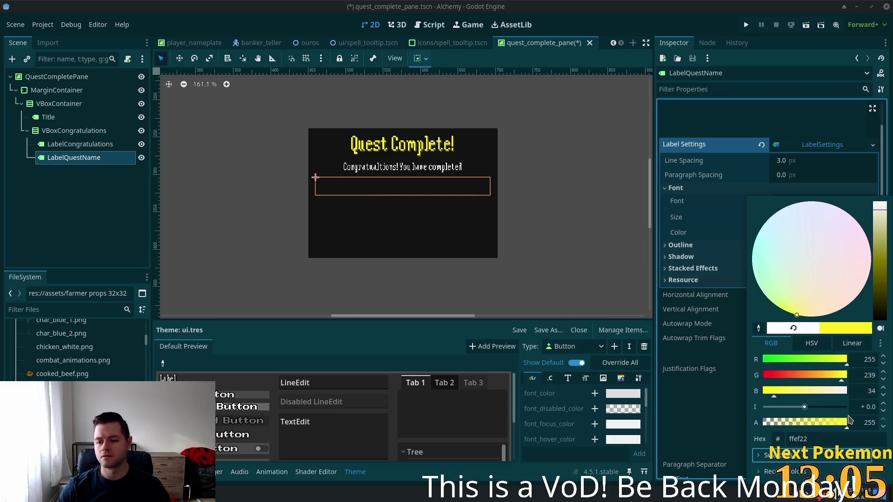
pyautogui.click(756, 120)
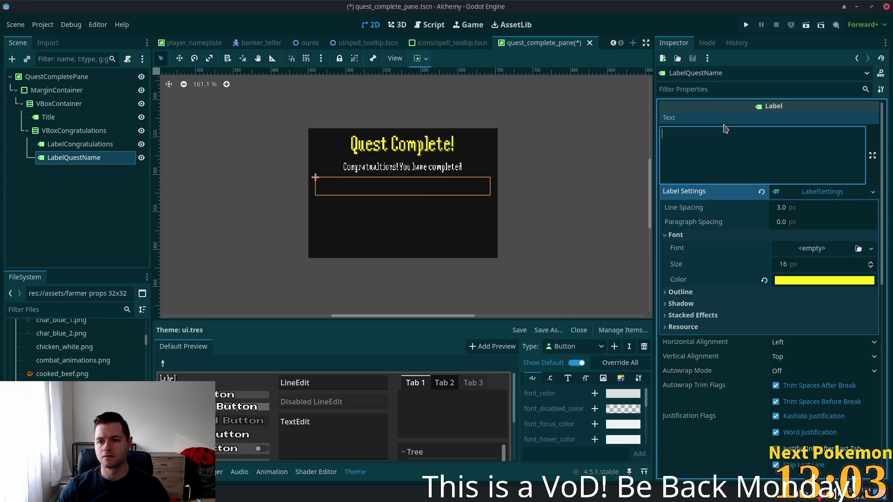
pyautogui.write('Quest')
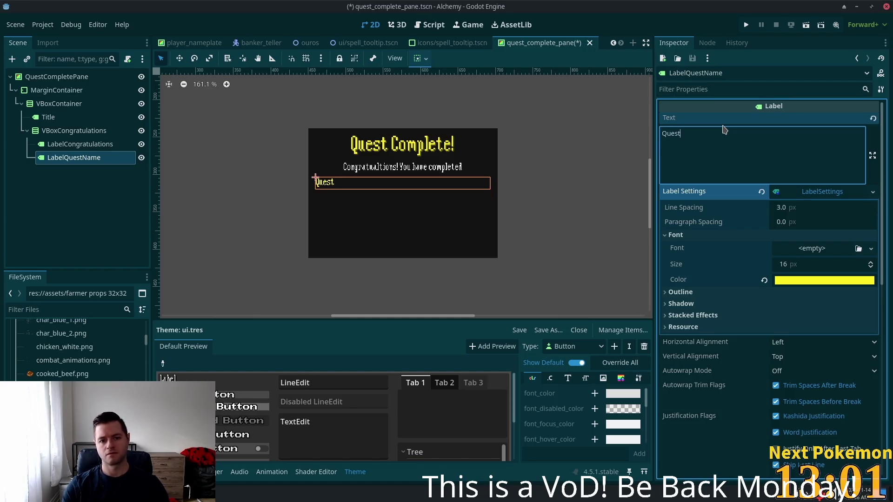